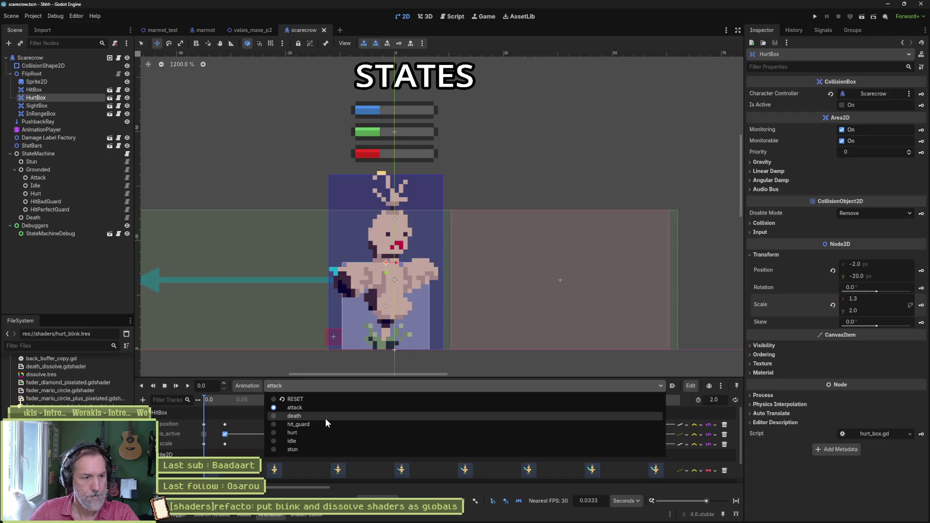
Inspect the scarecrow's hit_guard animation by scrubbing through its frames.
click(324, 425)
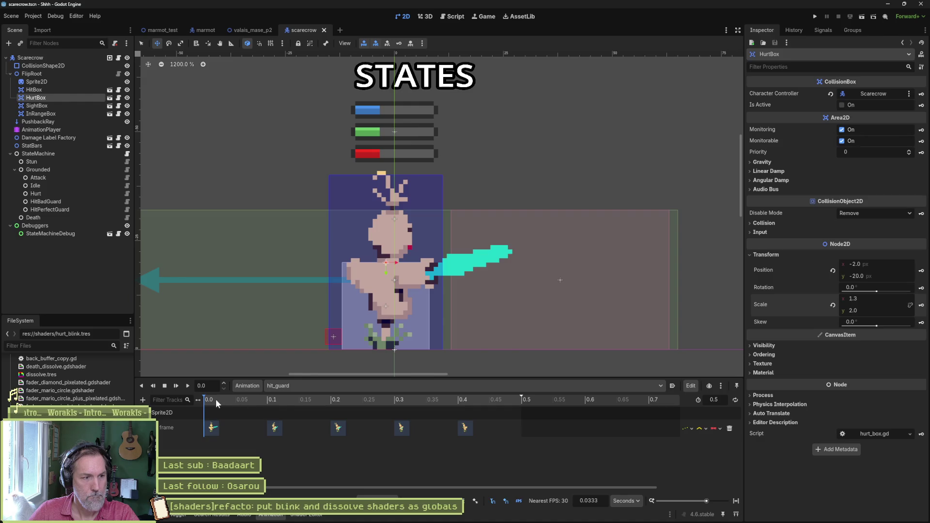
click(311, 401)
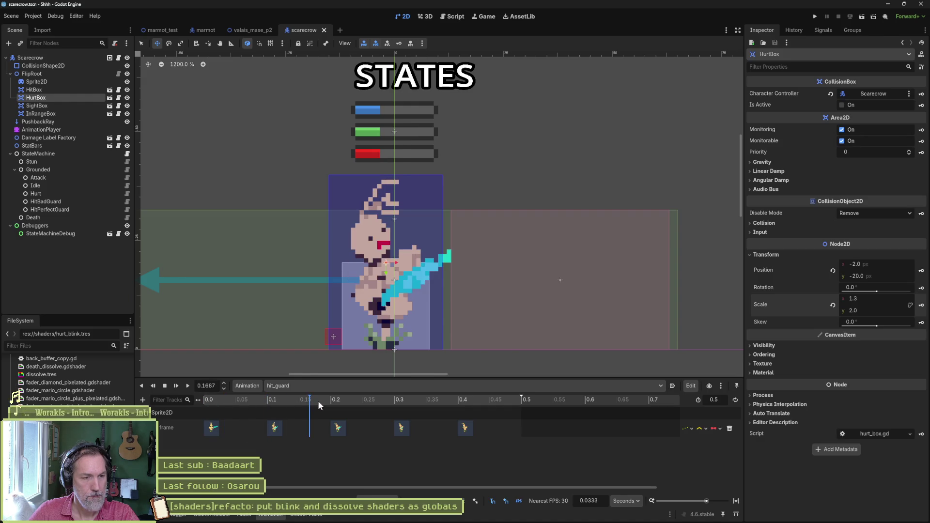
mouse_move(318, 400)
mouse_down()
mouse_move(215, 401)
mouse_move(493, 403)
mouse_move(206, 404)
mouse_up()
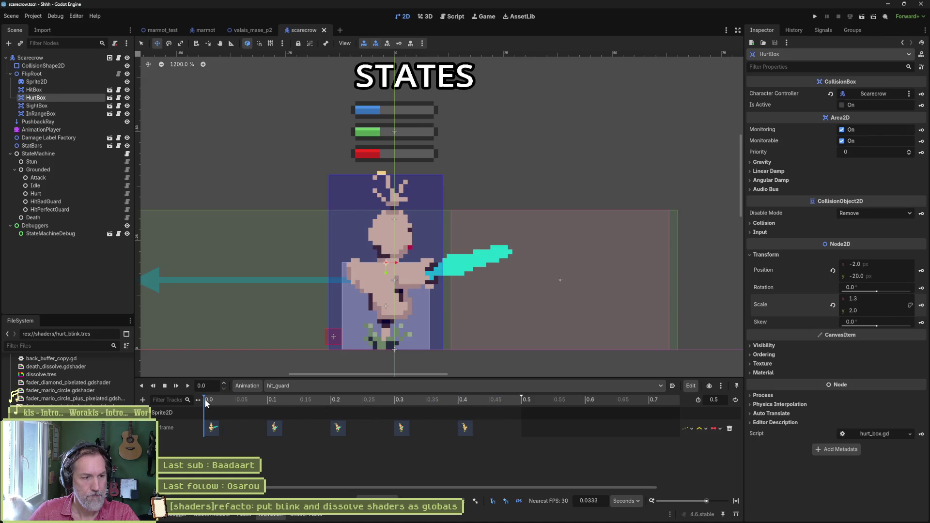
Switch to the RESET animation, then return to the valais_mase_p2 level scene.
click(301, 387)
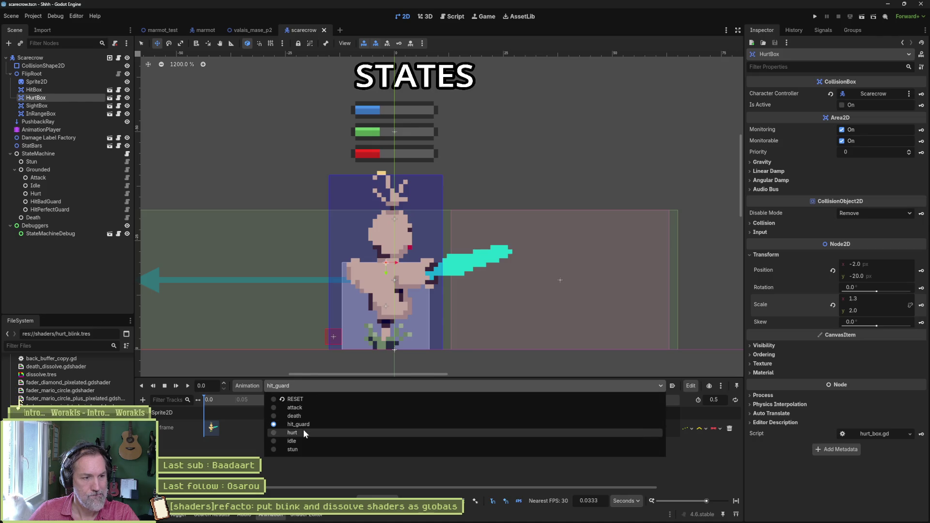
click(304, 403)
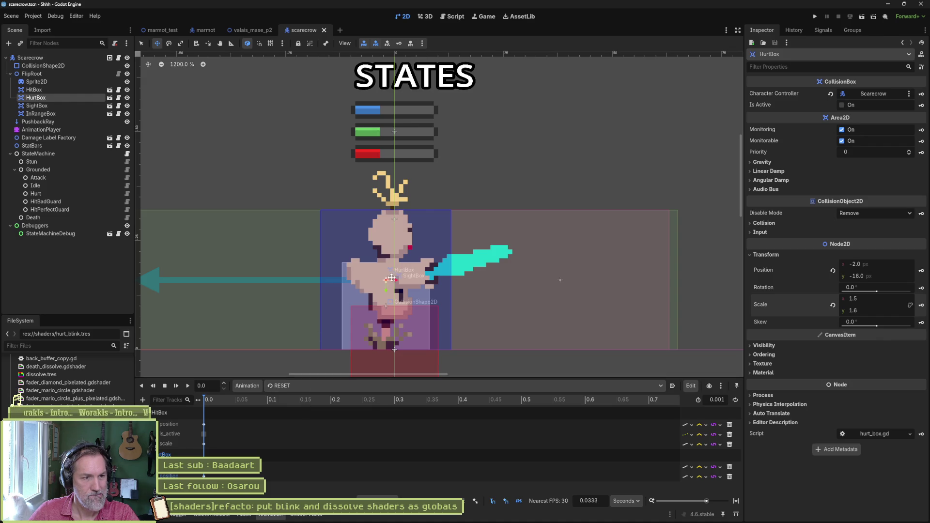
click(303, 385)
click(267, 465)
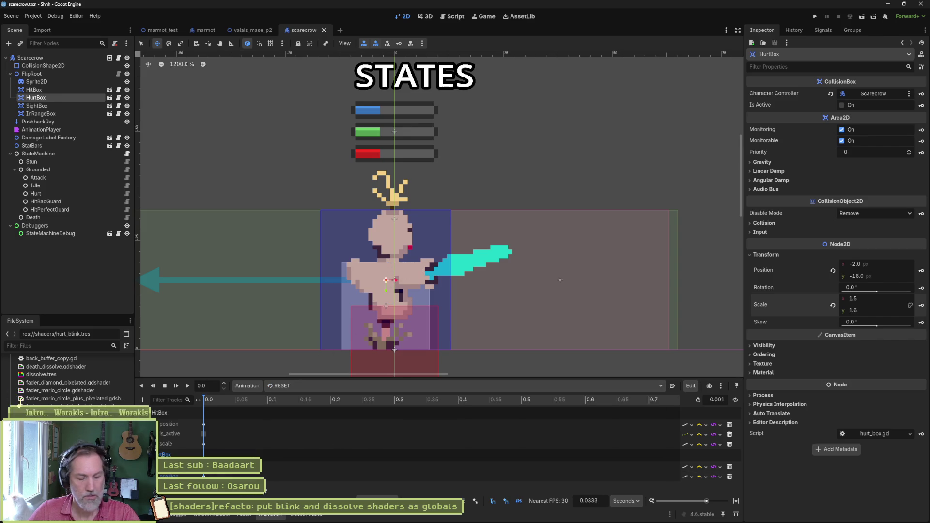
click(249, 31)
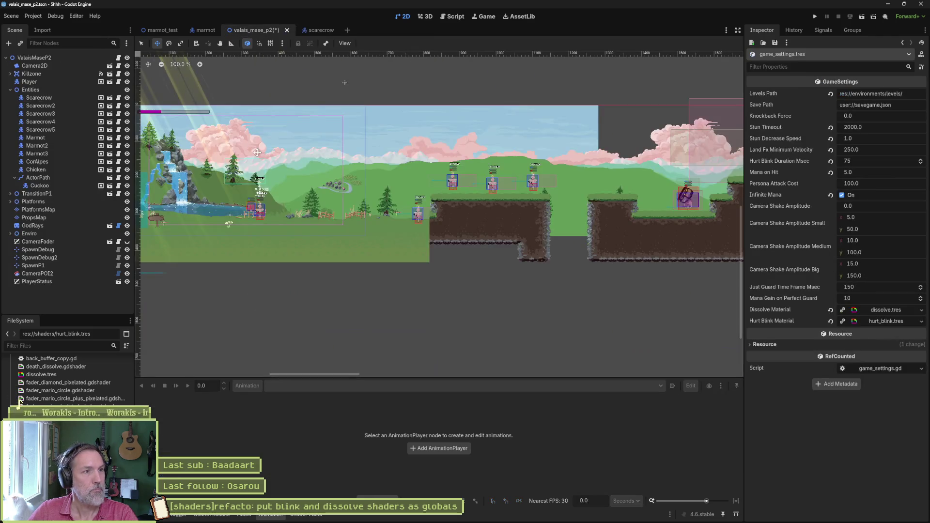
Play-test the level, hitting the scarecrow four times for 10 and 15 damage, then stop.
key(F6)
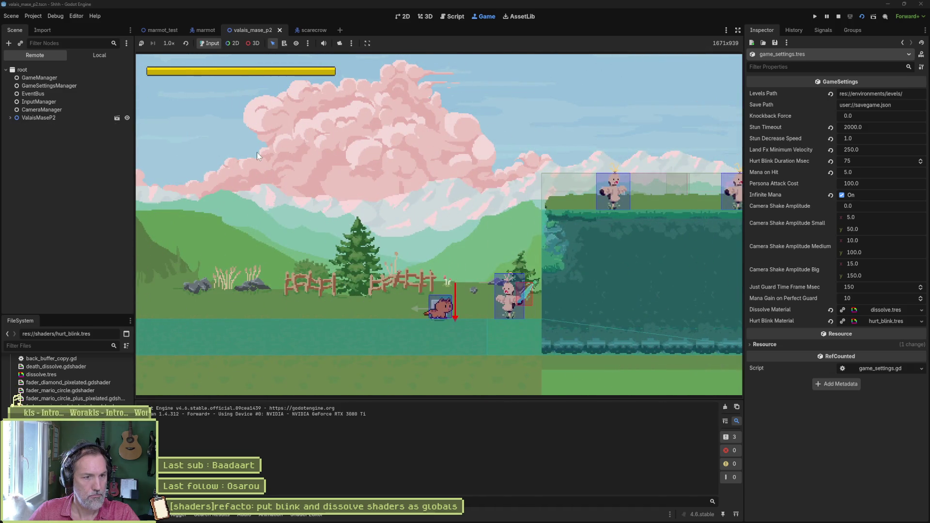
key(Right)
key(x)
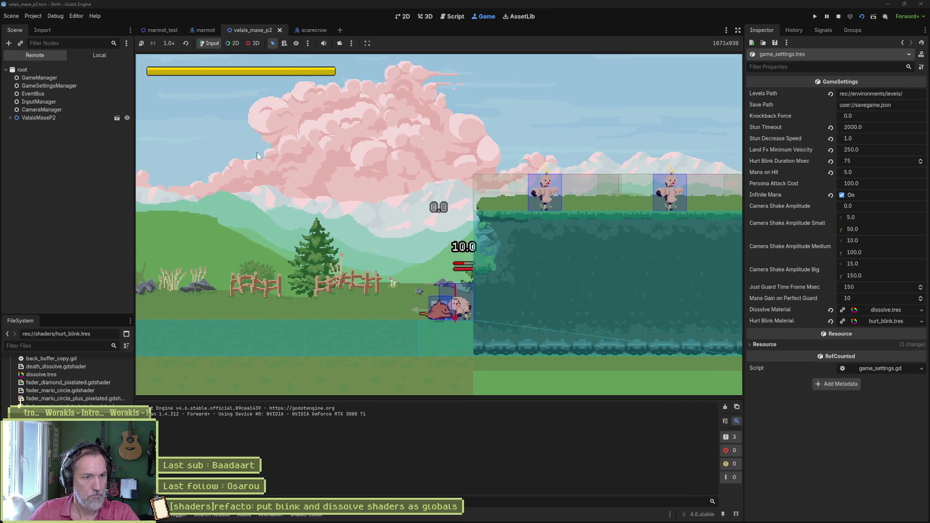
key(x)
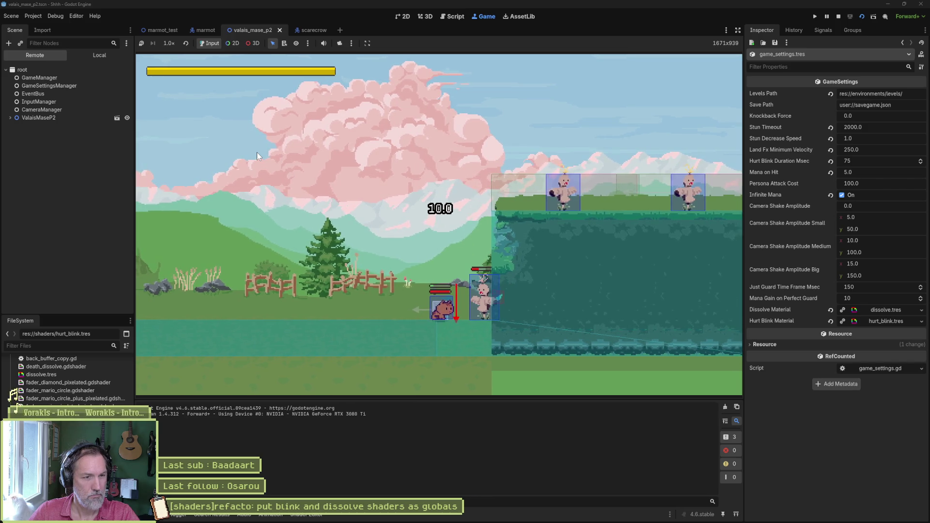
key(x)
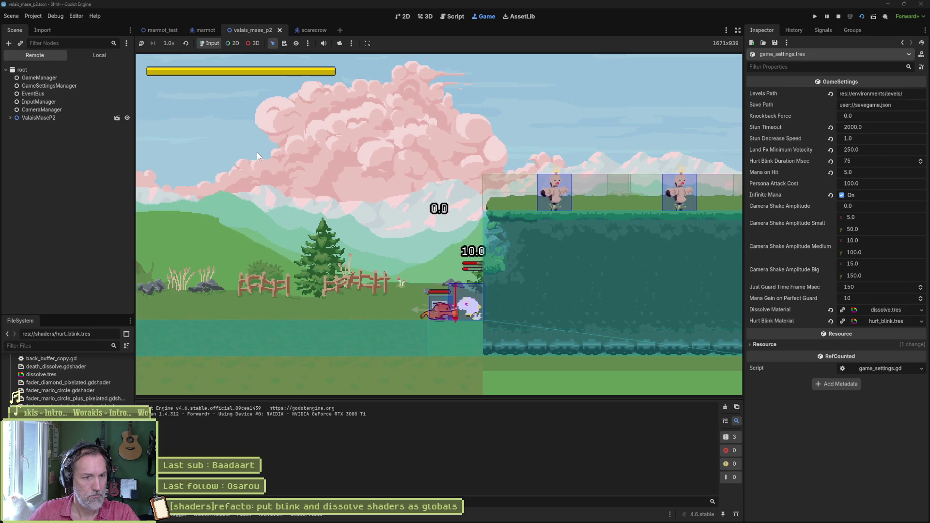
key(x)
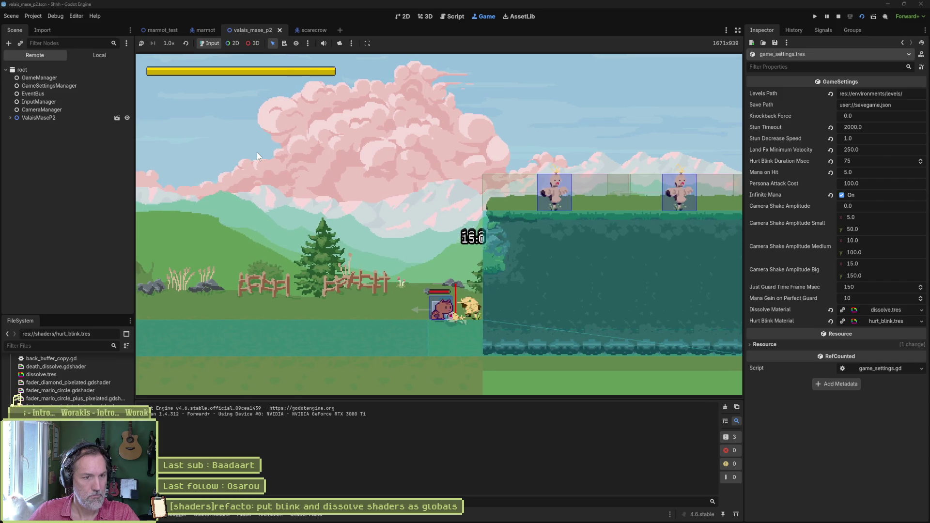
key(F8)
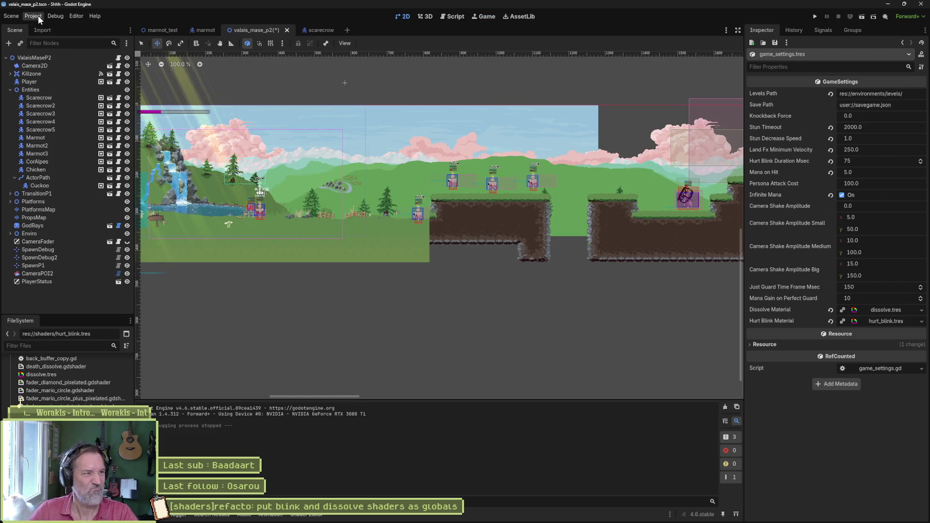
Turn off Visible Collision Shapes in the Debug menu.
click(55, 16)
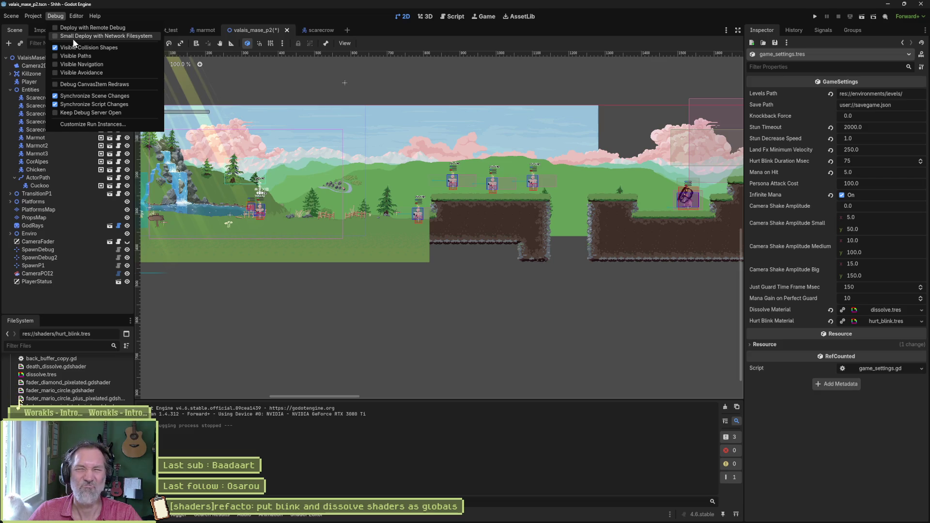
click(81, 48)
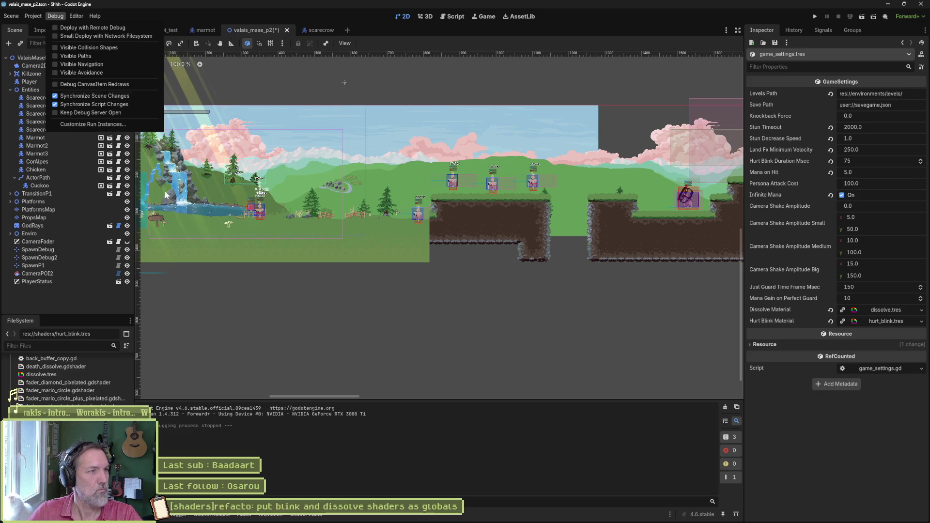
click(275, 317)
Save the valais_mase_p2 scene and switch to the Fork git client.
key(ctrl+s)
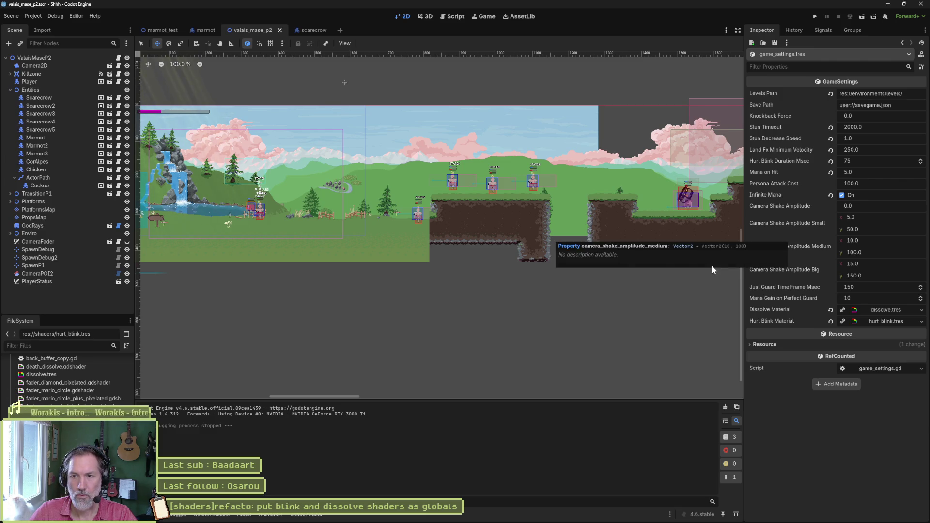
mouse_move(609, 522)
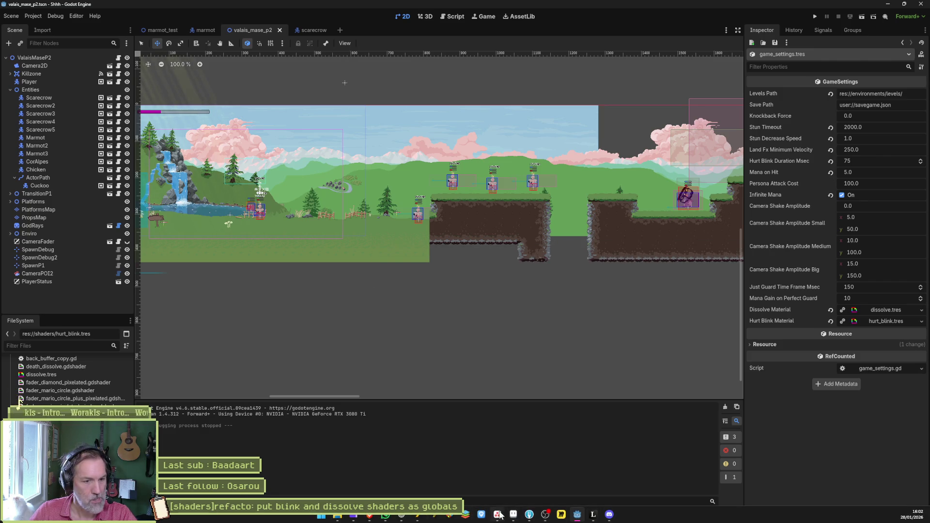
click(528, 515)
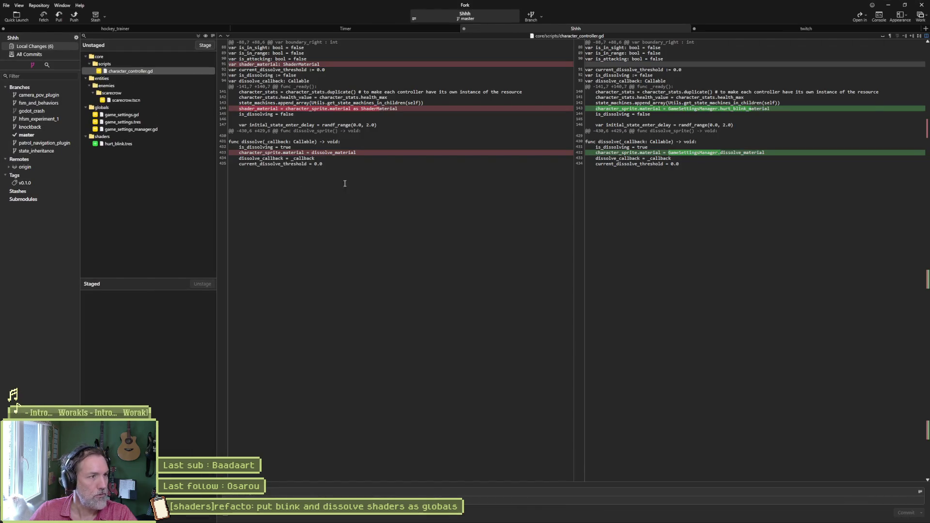
Review the diffs of scarecrow.tscn, game_settings.gd, game_settings.tres and game_settings_manager.gd.
mouse_move(334, 68)
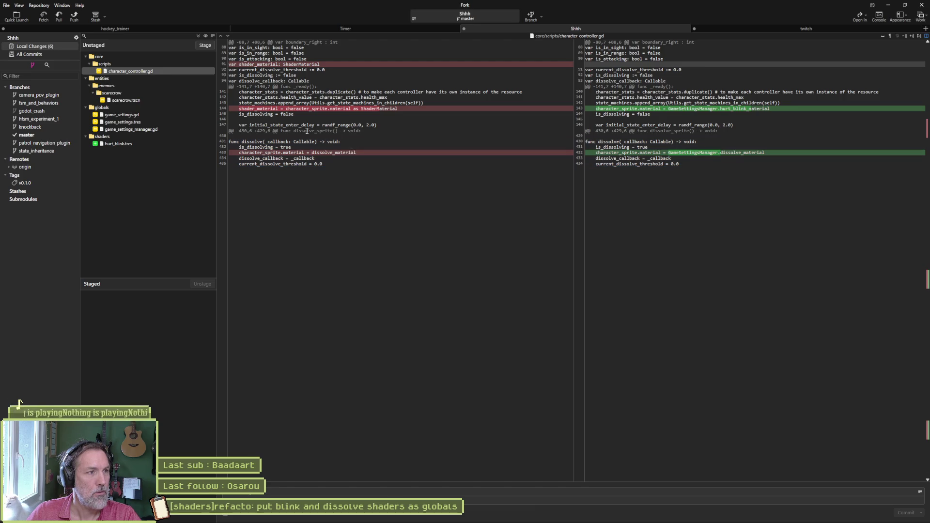
click(149, 101)
click(139, 115)
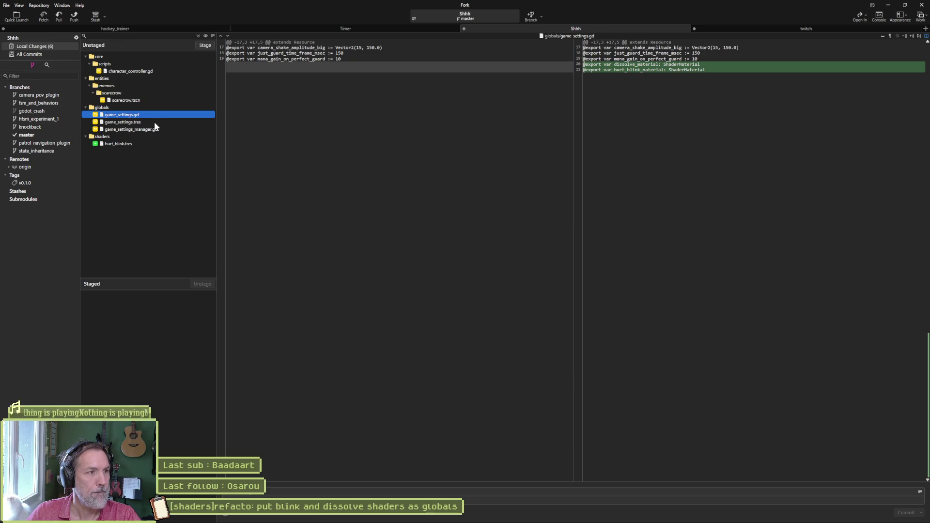
click(153, 122)
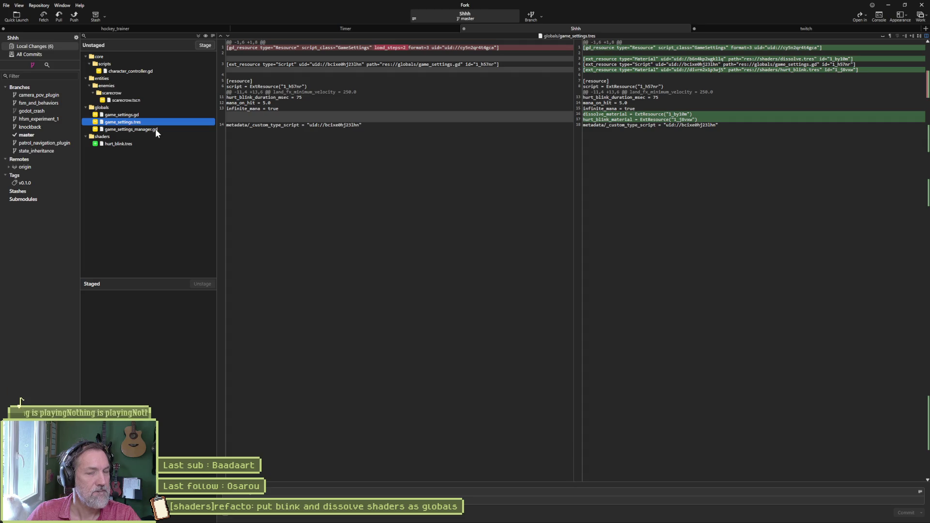
click(156, 130)
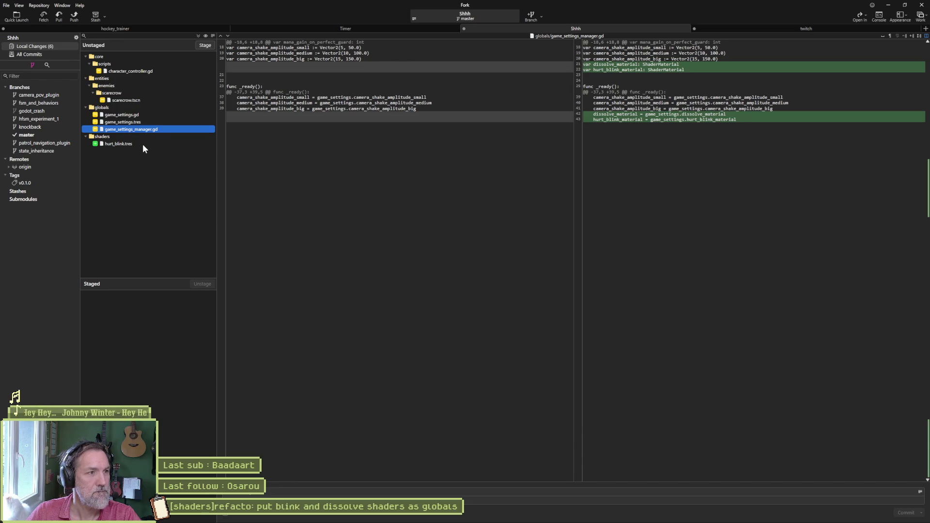
Stage all six files and commit them with the Asana task title as message.
click(197, 35)
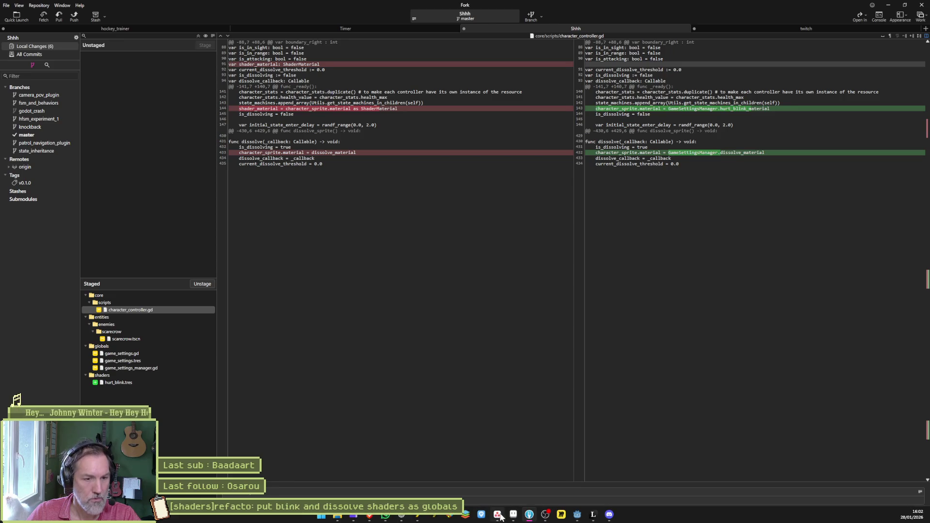
click(498, 518)
click(372, 135)
triple_click(740, 69)
key(alt+Tab)
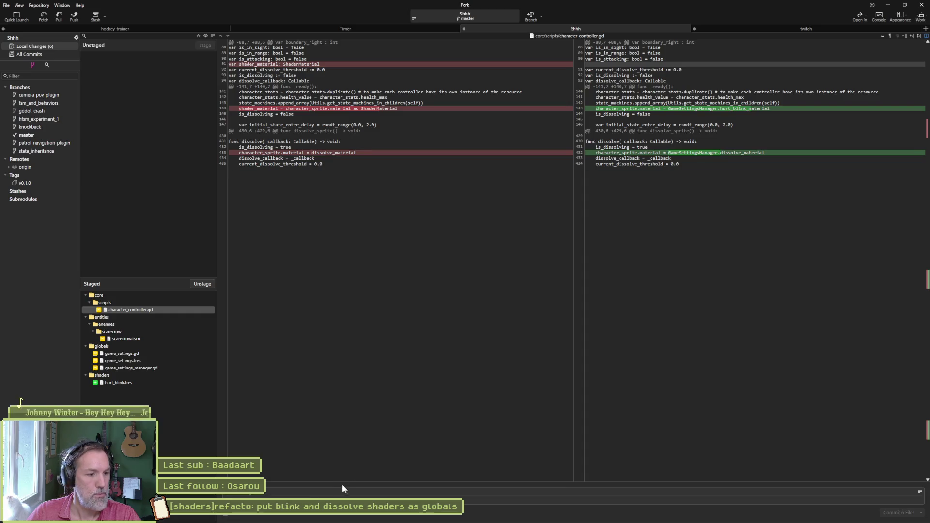
click(323, 493)
key(ctrl+v)
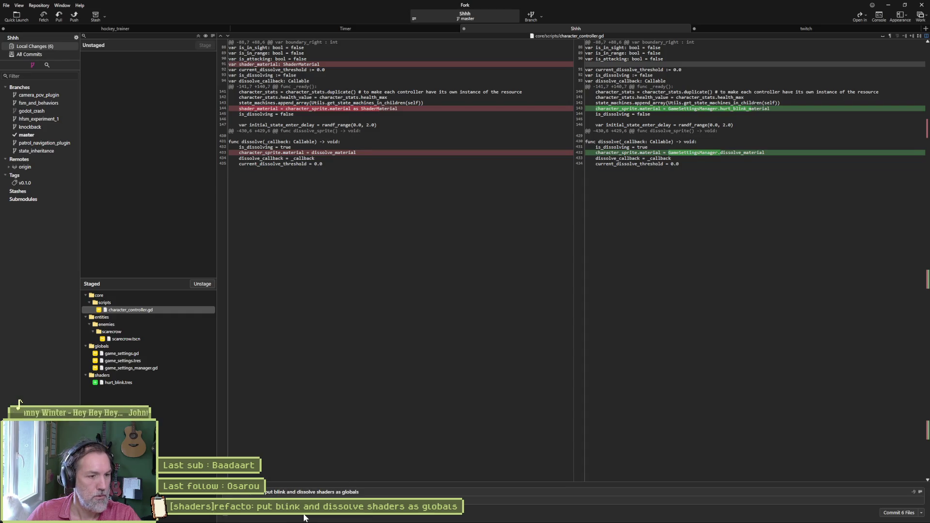
text(red)
click(920, 512)
Push master to origin and move the shaders refactor card to Complete.
click(75, 16)
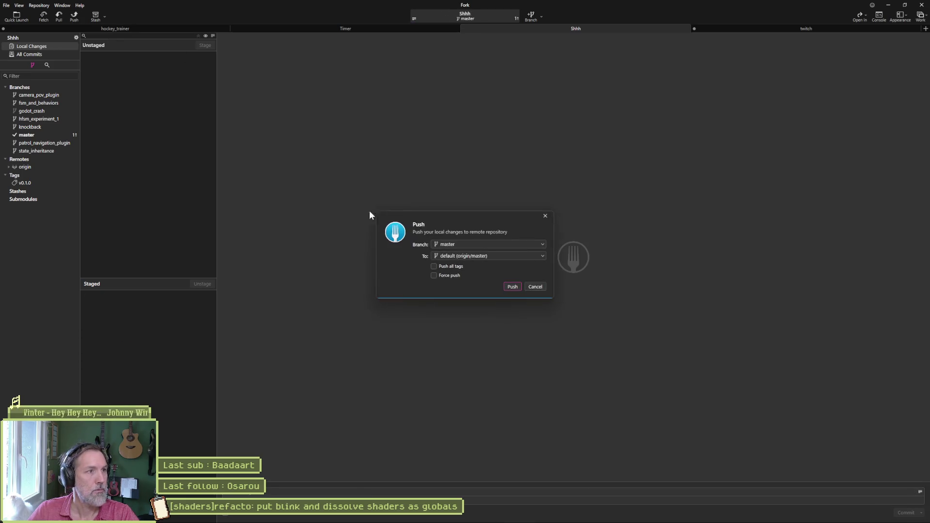
click(513, 288)
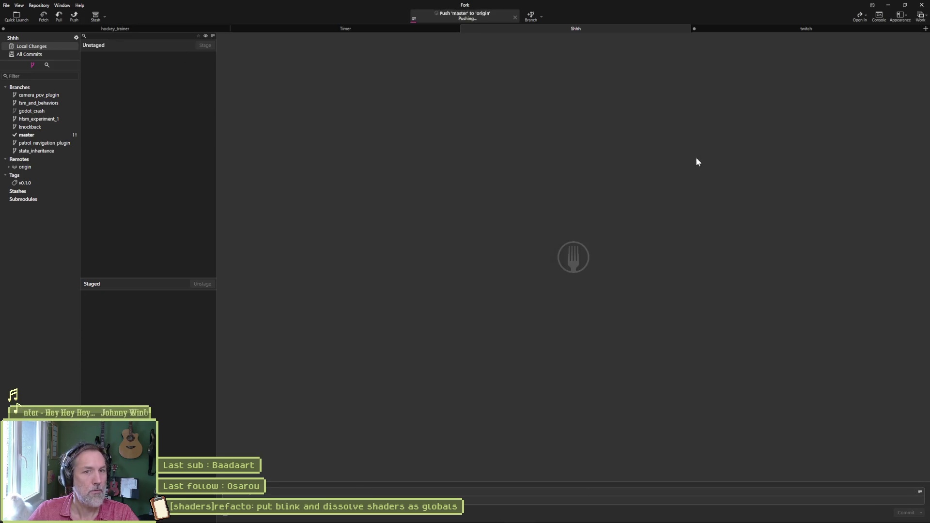
click(890, 8)
drag(397, 125, 493, 127)
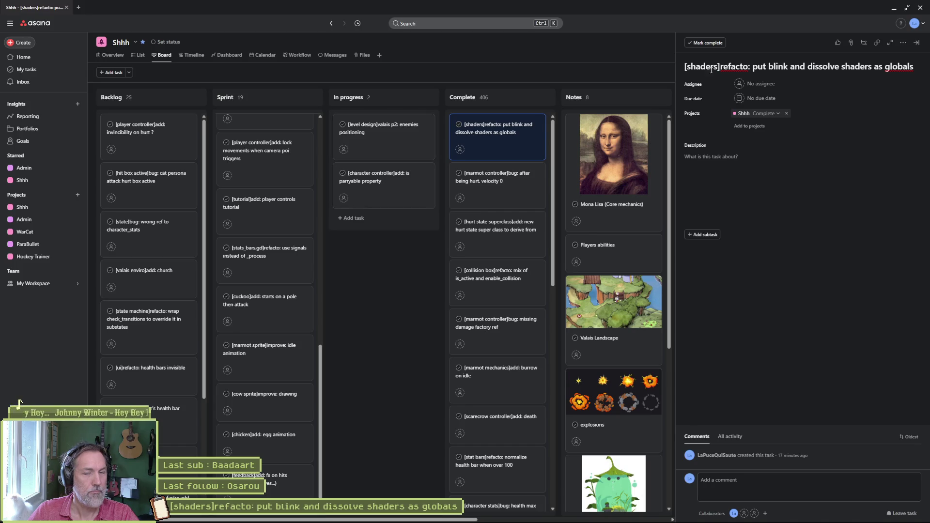
Scroll up the Asana board and minimize the browser to return to Godot.
scroll(264, 194, up, 5)
scroll(264, 193, up, 5)
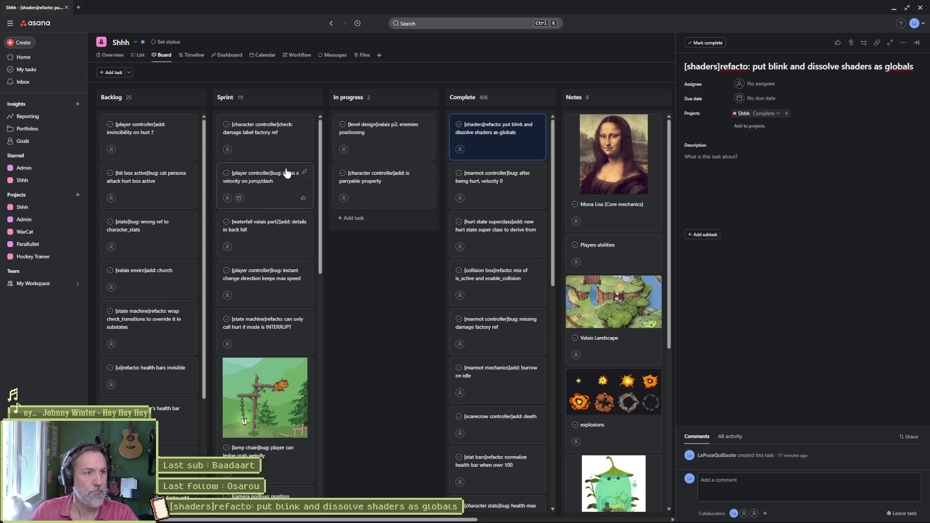
click(895, 10)
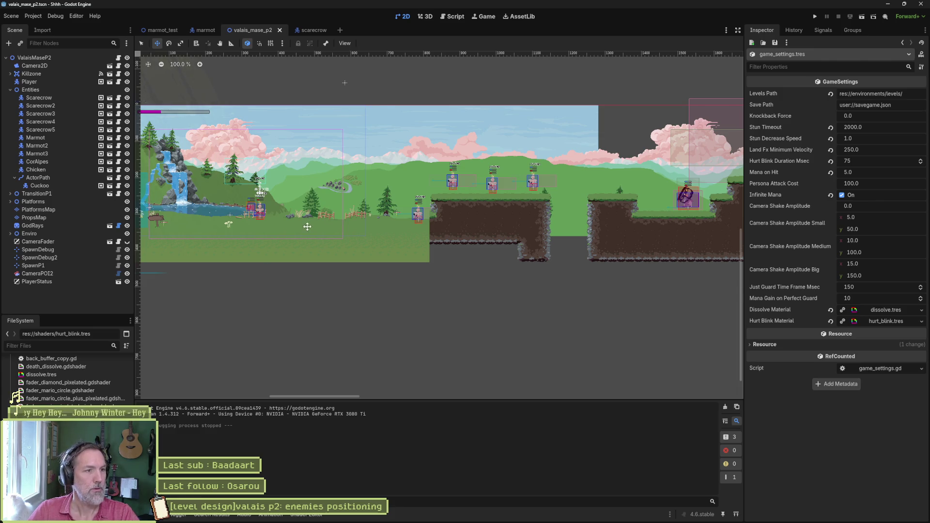
Play-test the level, running the marmot left and right and attacking the scarecrow.
scroll(266, 207, up, 4)
key(F6)
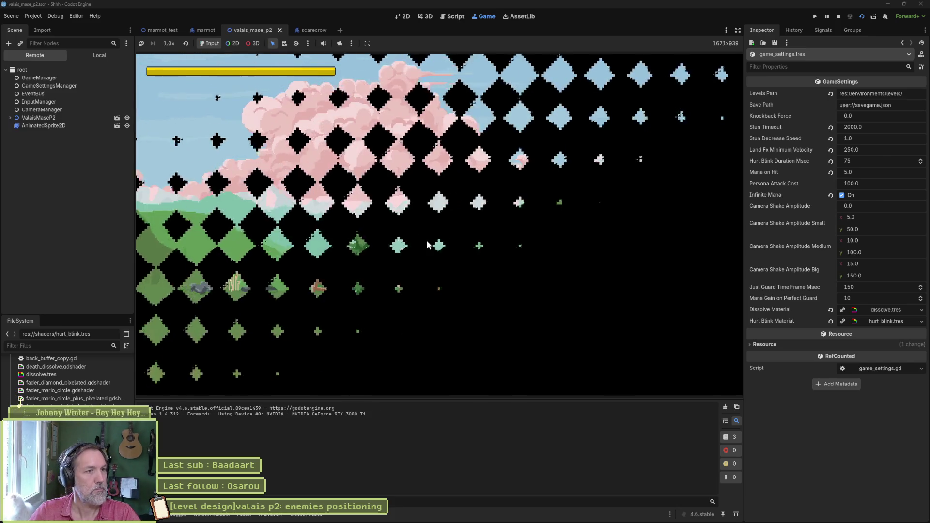
key(Left)
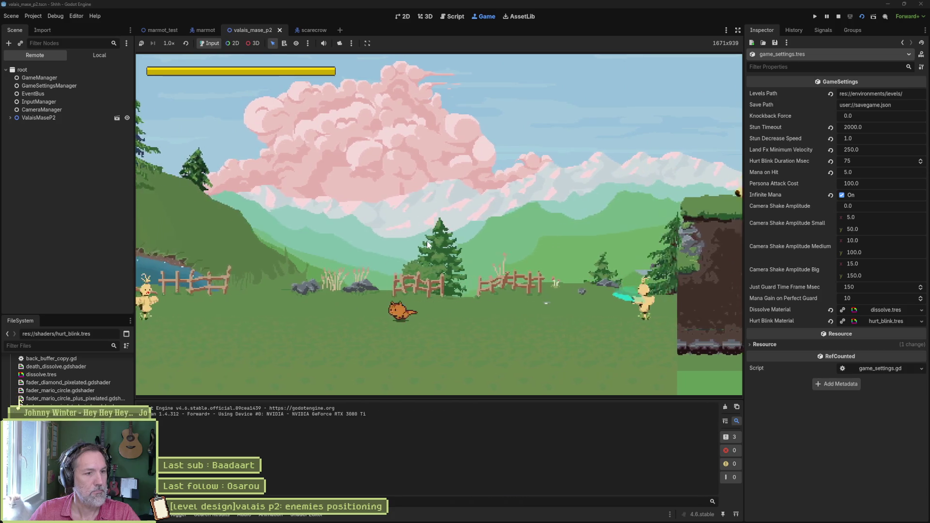
key(Left)
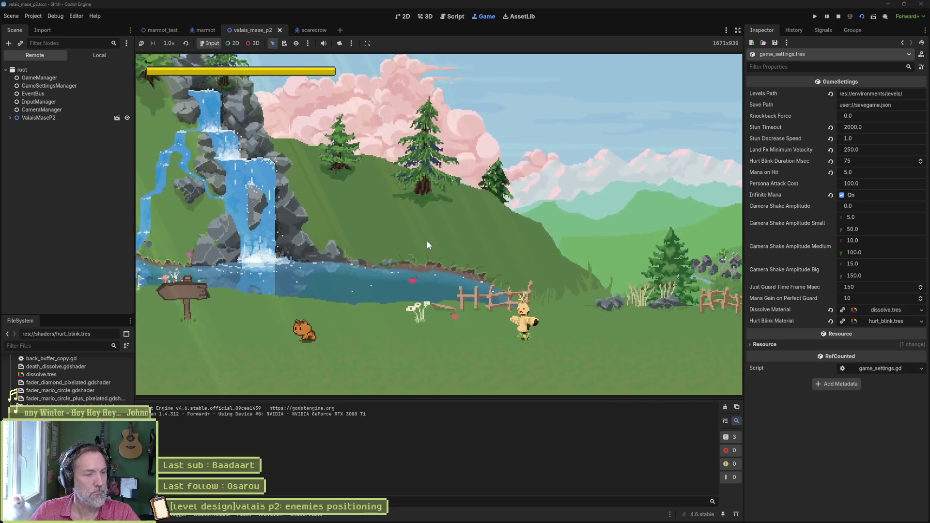
key(Right)
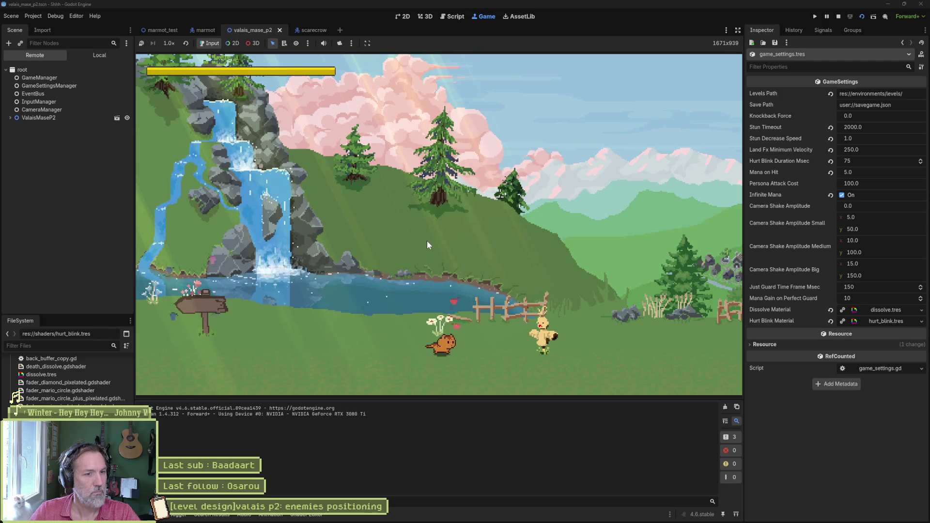
key(x)
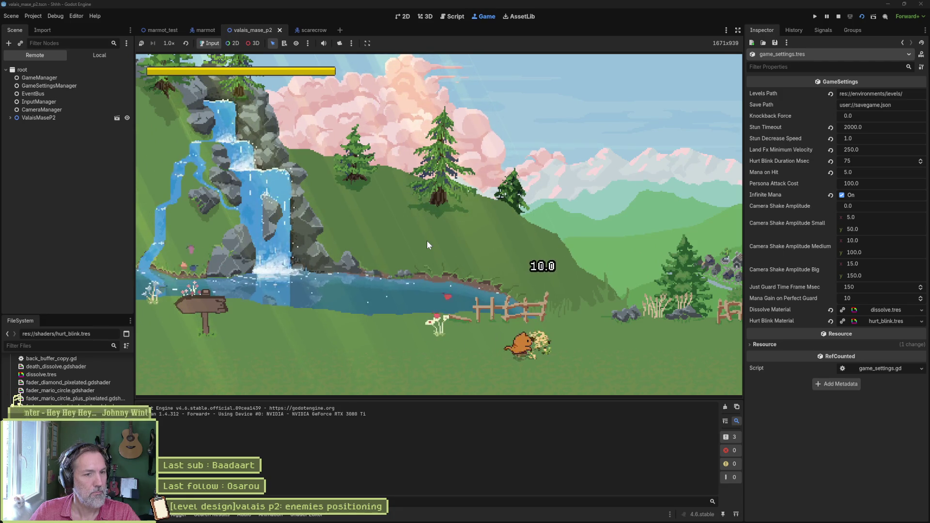
key(Right)
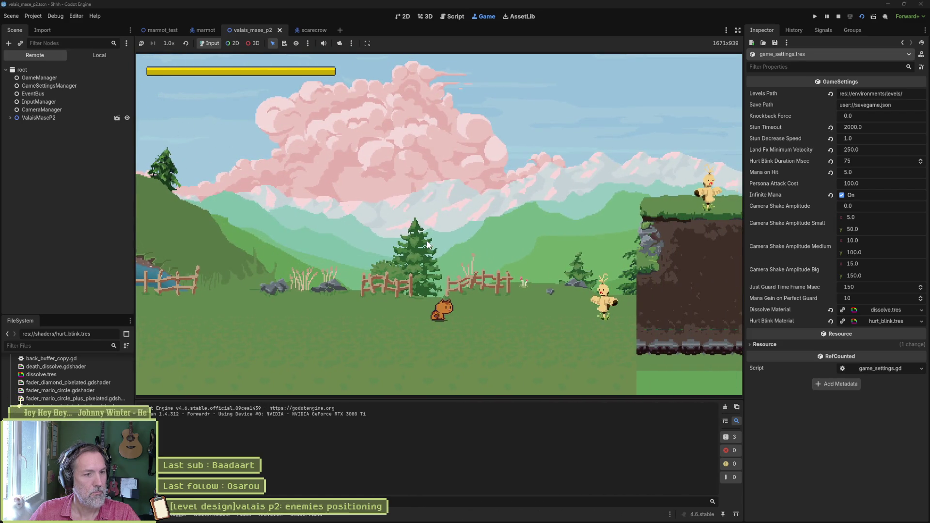
key(Left)
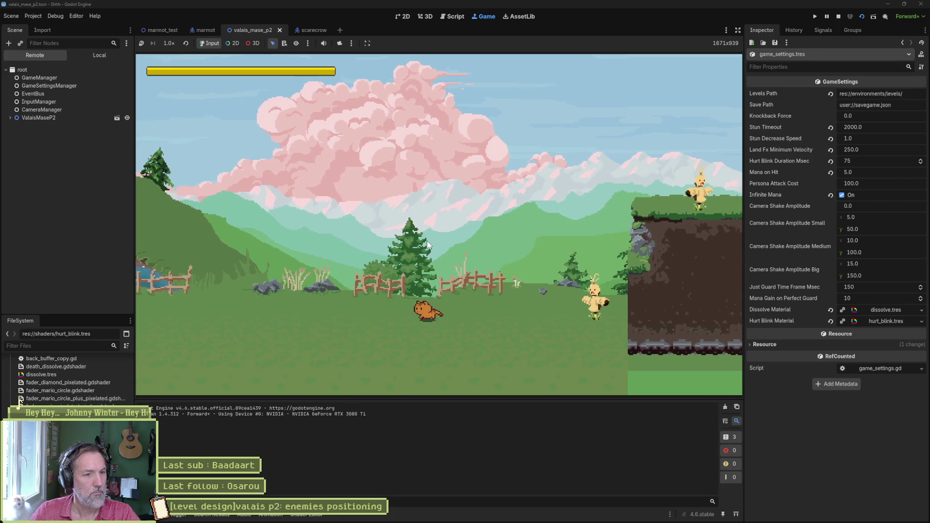
key(Left)
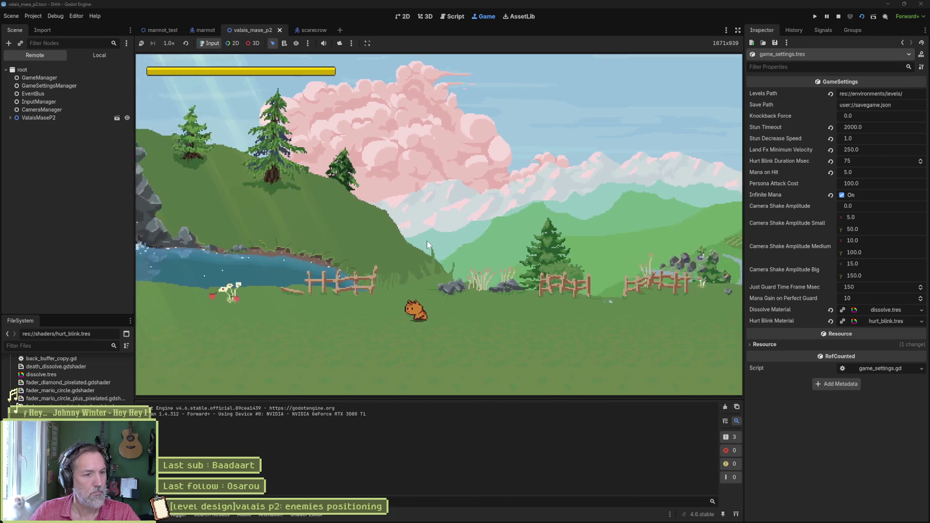
key(F8)
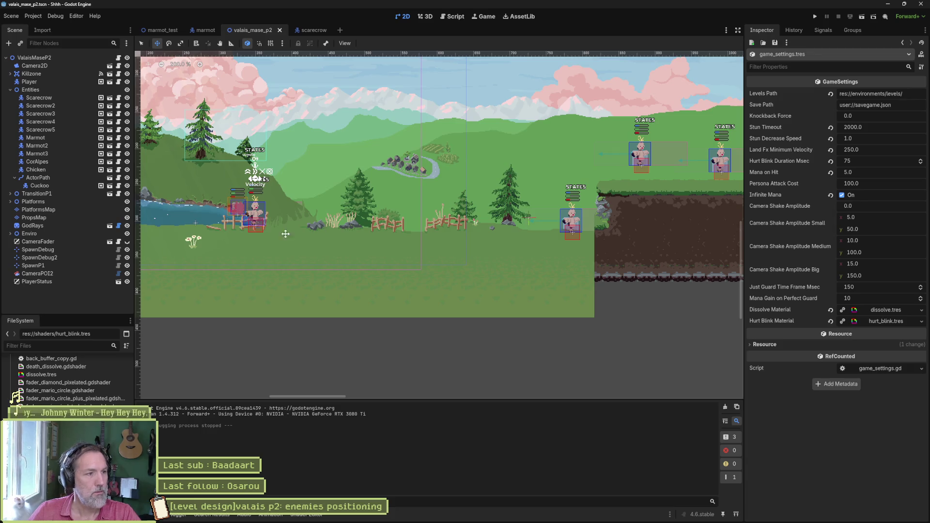
Set Scarecrow2's Health Max to 1000000.
click(60, 108)
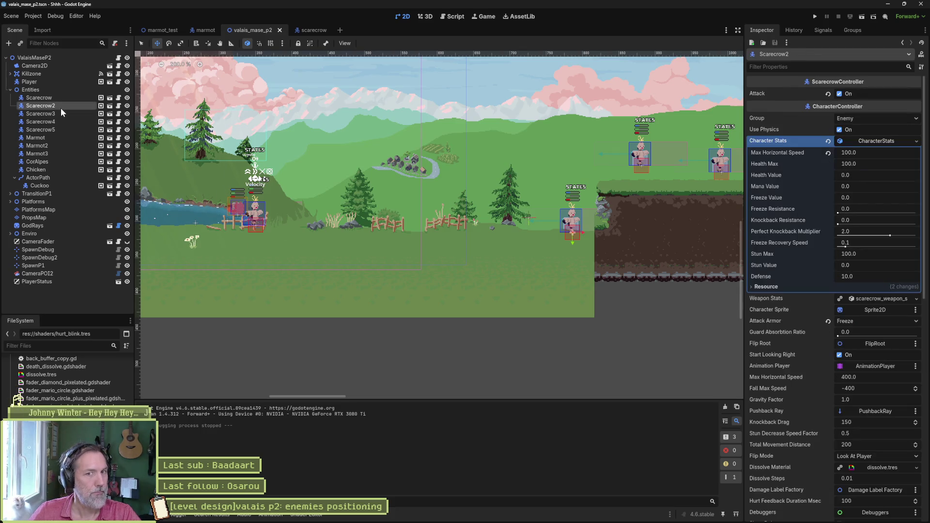
click(878, 163)
text(1000000)
key(Return)
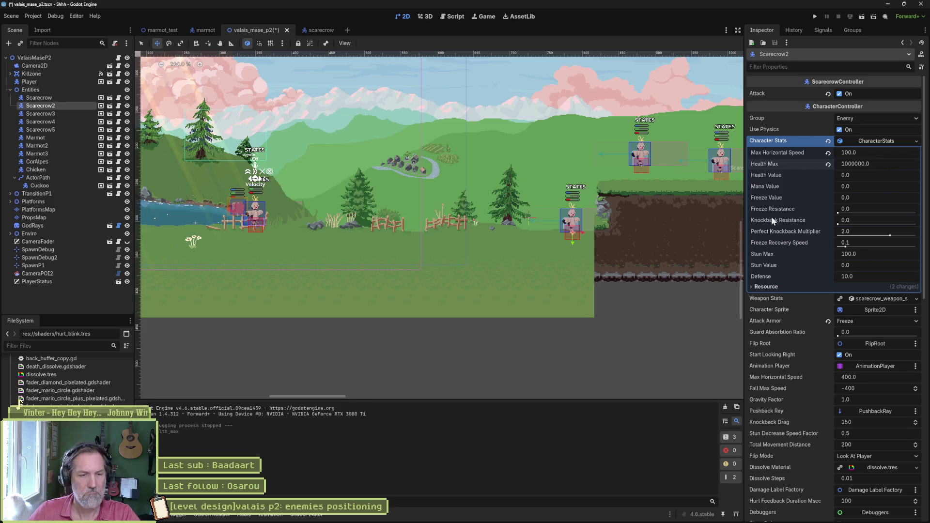
Run the level again and land a hit on the scarecrow with the marmot.
key(F6)
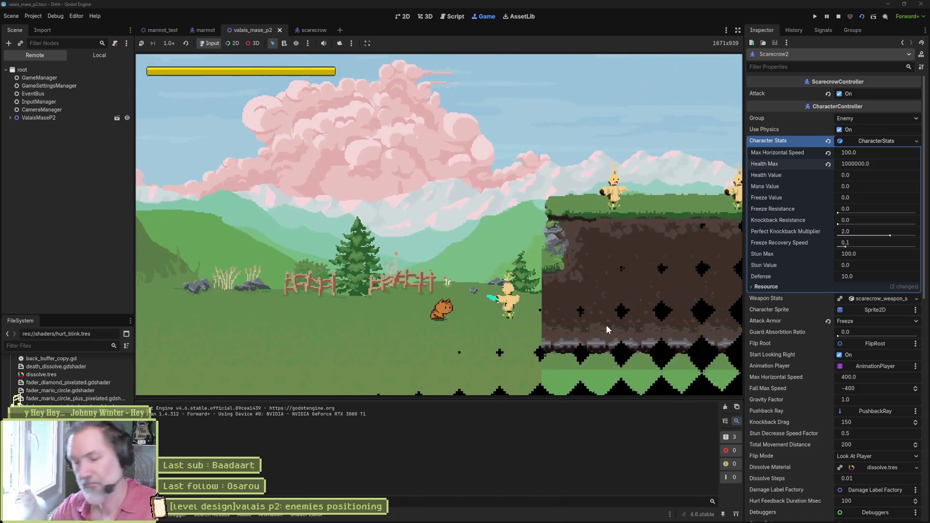
key(Left)
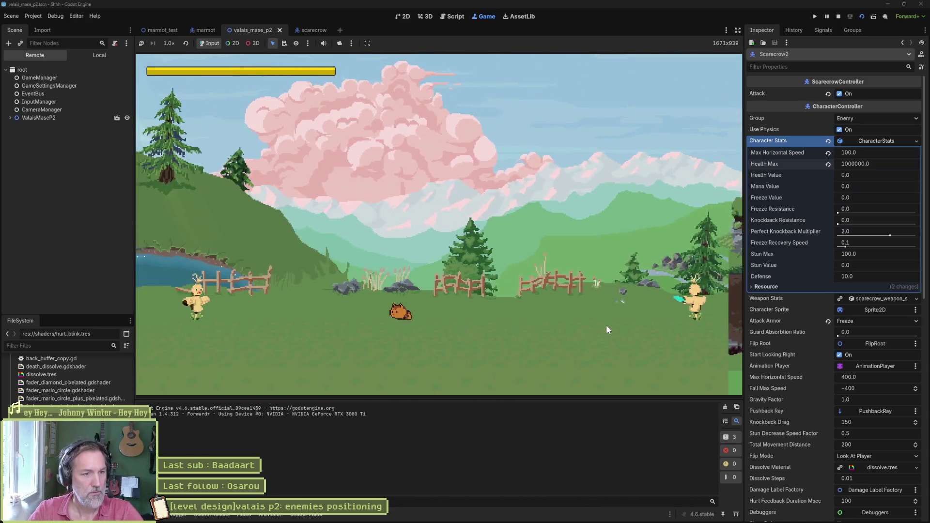
key(Right)
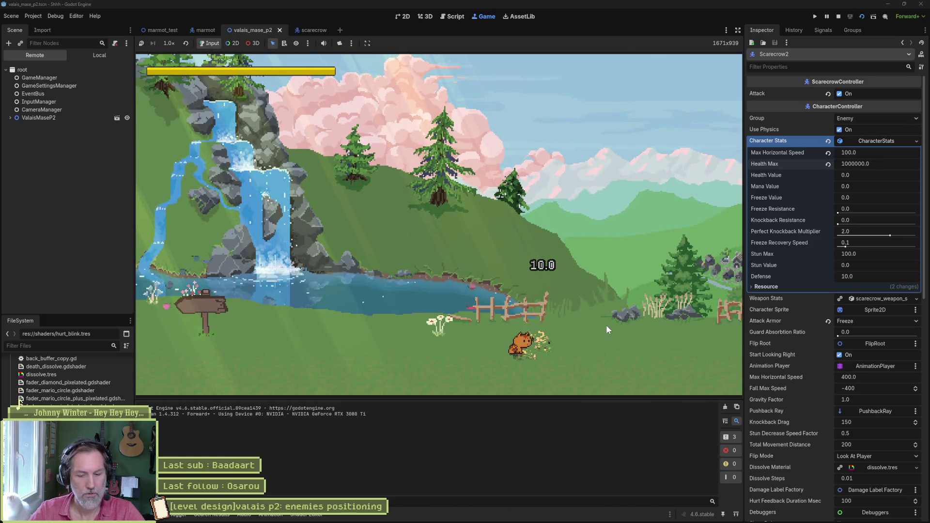
key(F8)
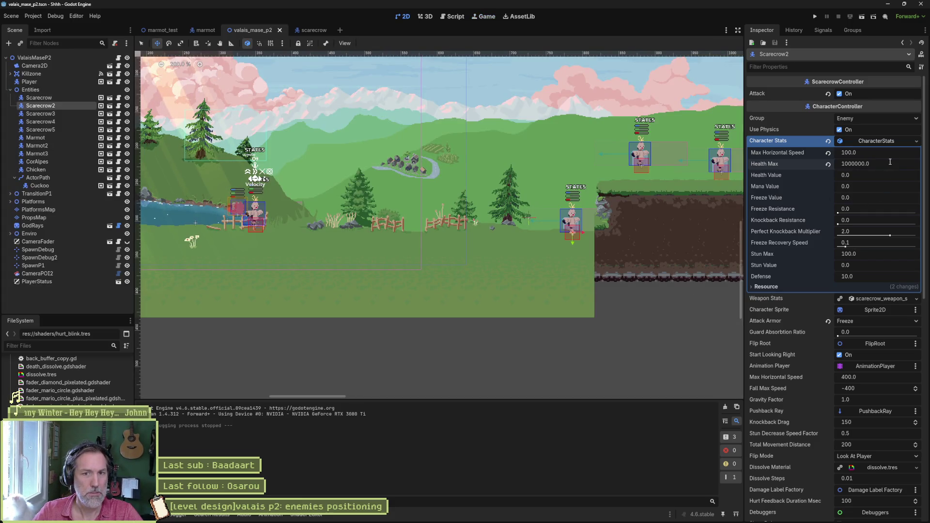
Restore Scarecrow2's Health Max to 100, select Scarecrow, and play-test the level again.
text(10)
key(Return)
click(62, 97)
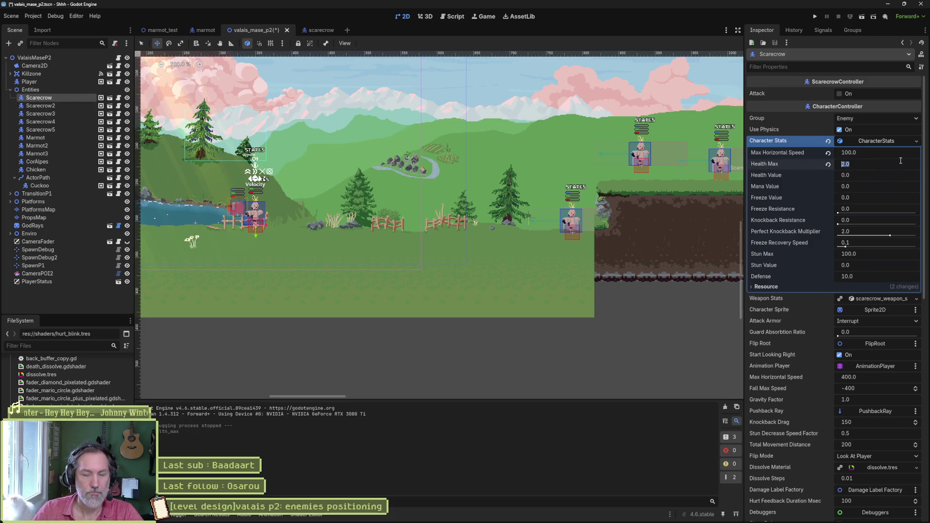
key(F6)
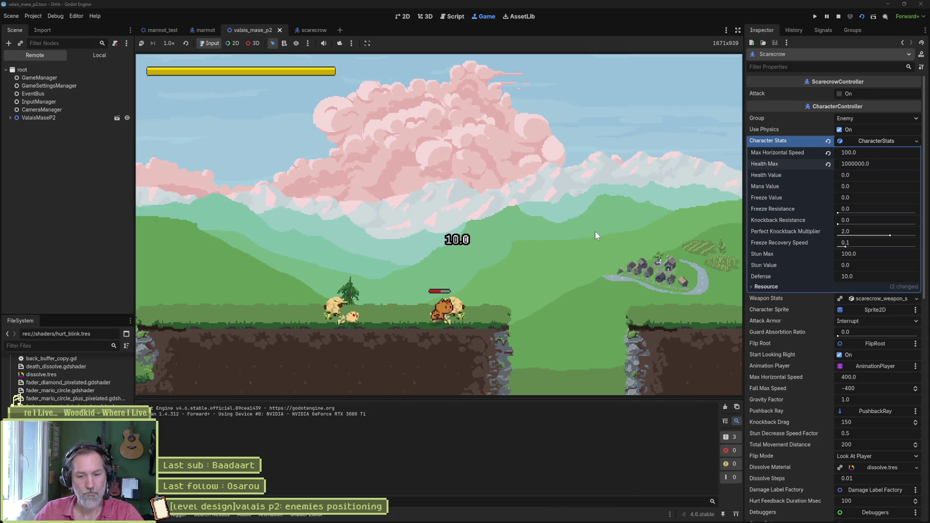
key(F8)
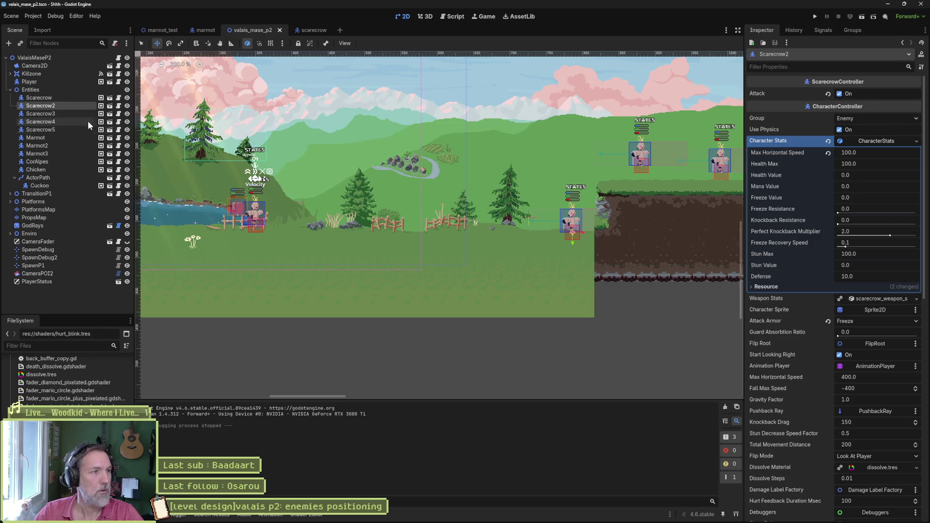
Check Scarecrow3, 4 and 5's stats, revert Scarecrow5's Health Max to 100, and save.
click(65, 113)
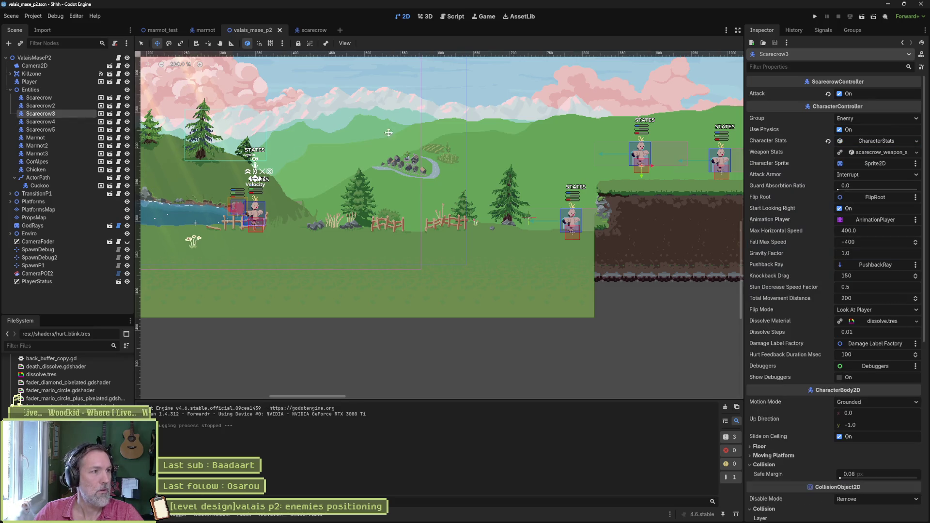
click(868, 141)
click(62, 122)
click(871, 141)
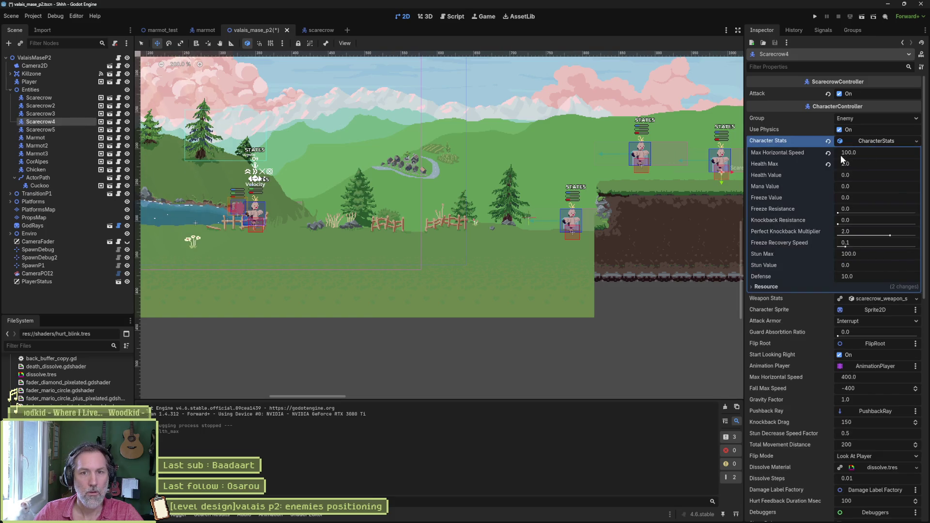
click(48, 130)
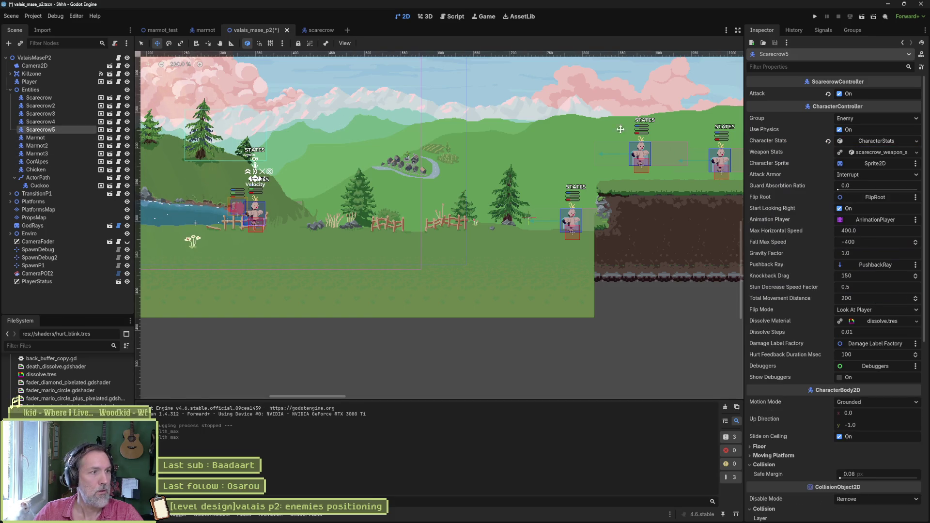
click(849, 142)
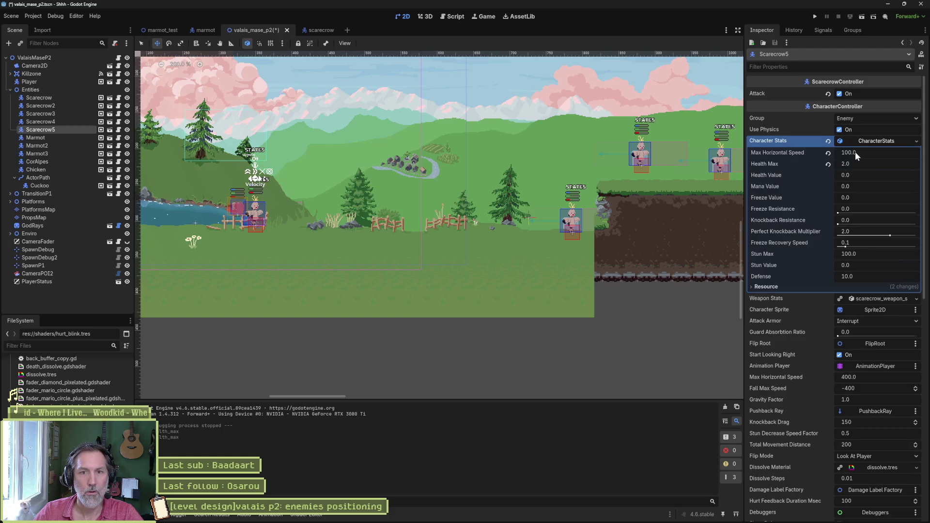
click(828, 164)
key(ctrl+s)
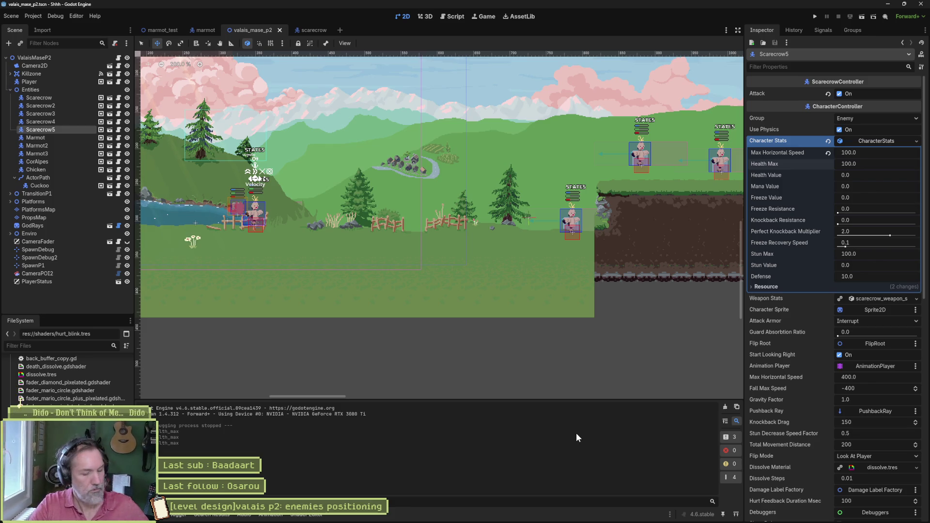
Launch the valais_mase_p2 level to playtest the placed scarecrows and marmots.
key(F6)
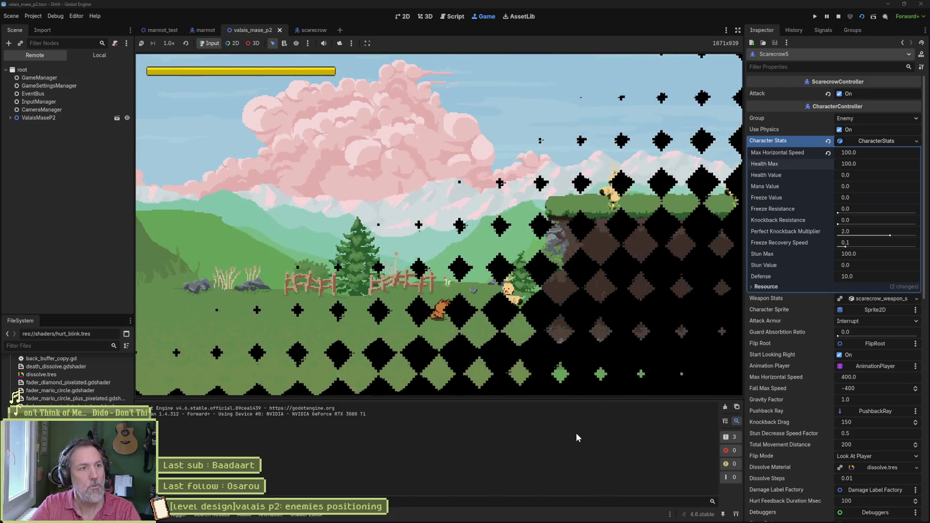
Run the cat right through the level, jumping onto ledges and attacking scarecrows.
key(Right)
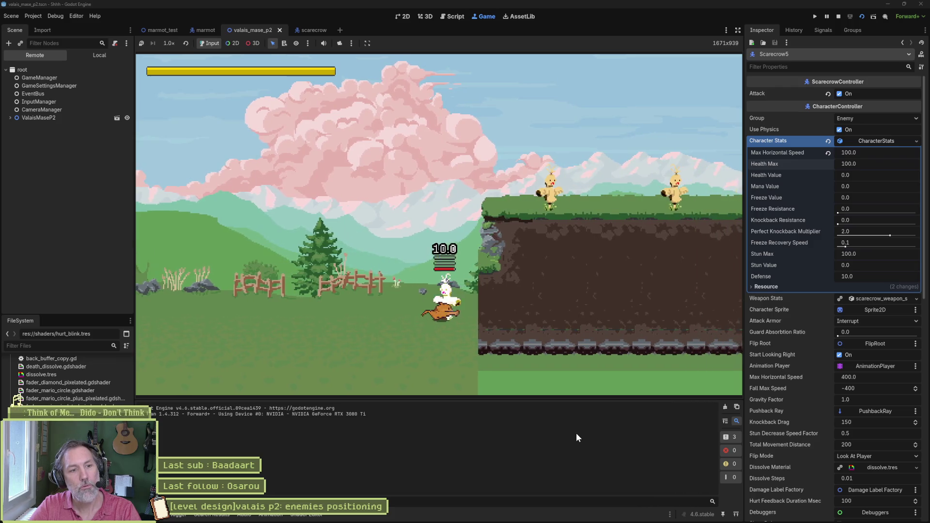
key(space)
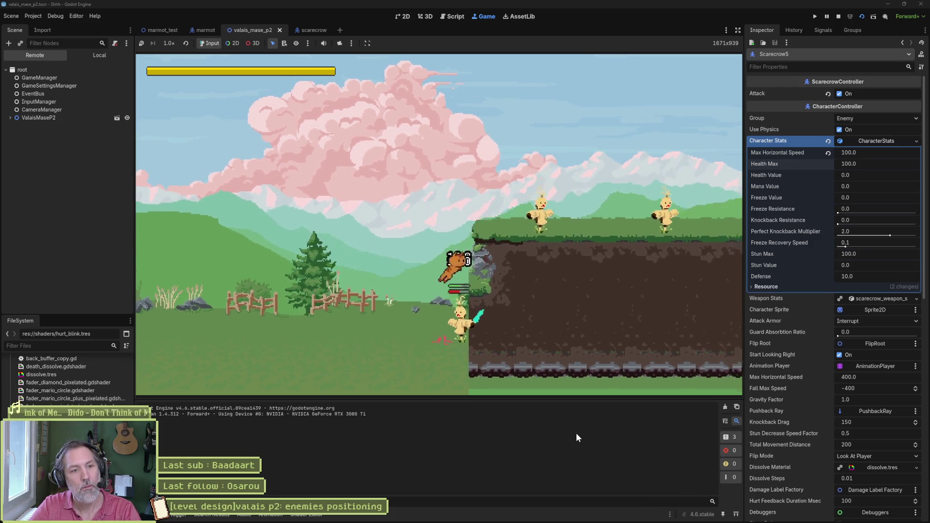
key(Right)
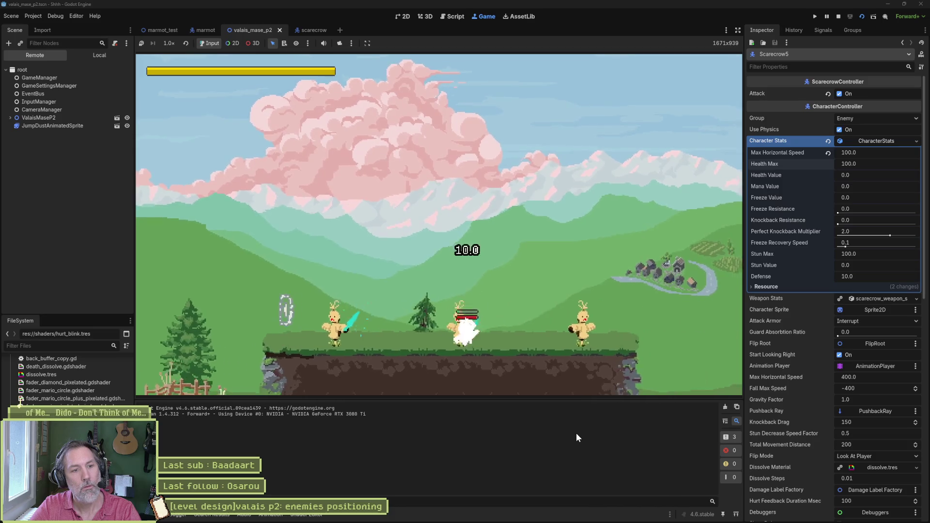
key(space)
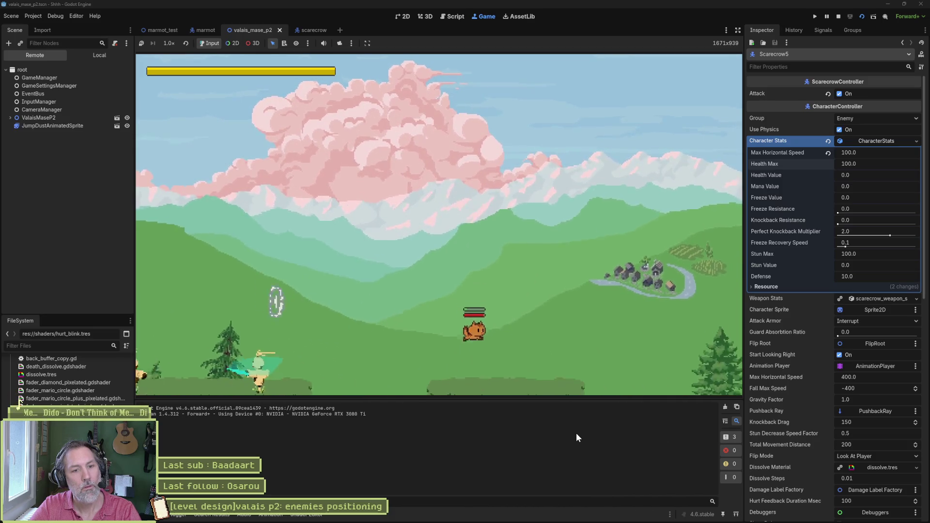
key(Right)
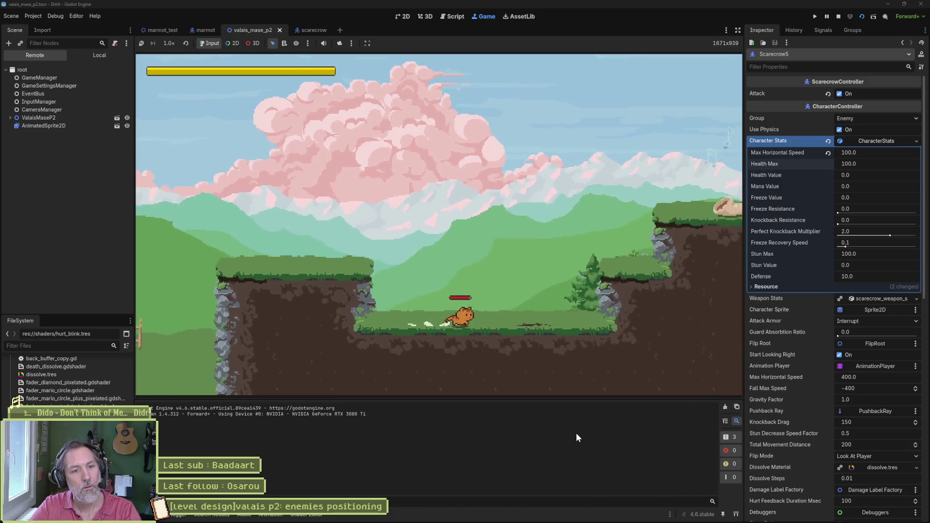
key(Right)
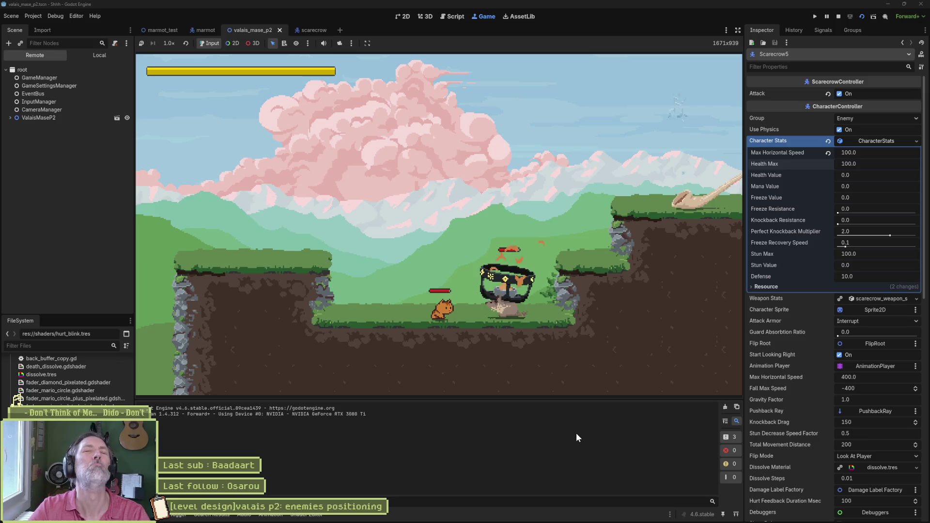
key(Right)
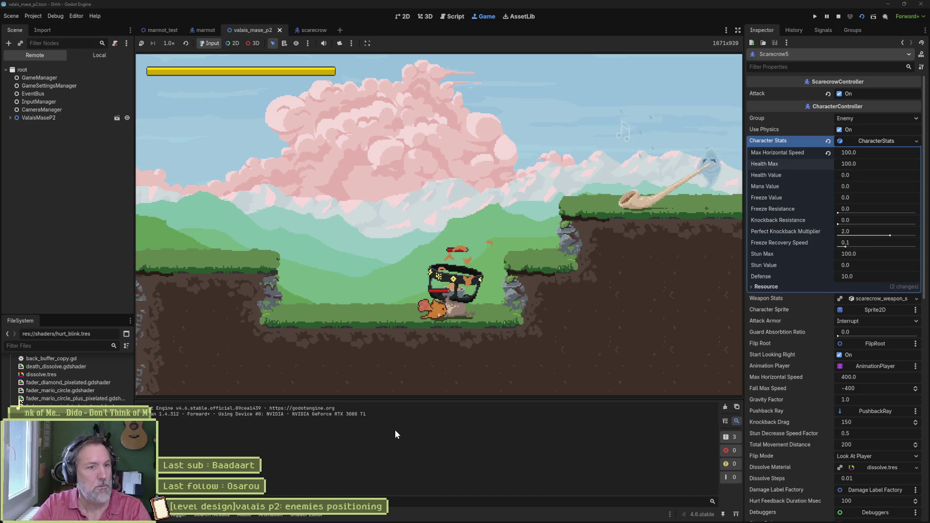
Confirm Visible Collision Shapes remains enabled in Debug, then stop the game.
click(55, 16)
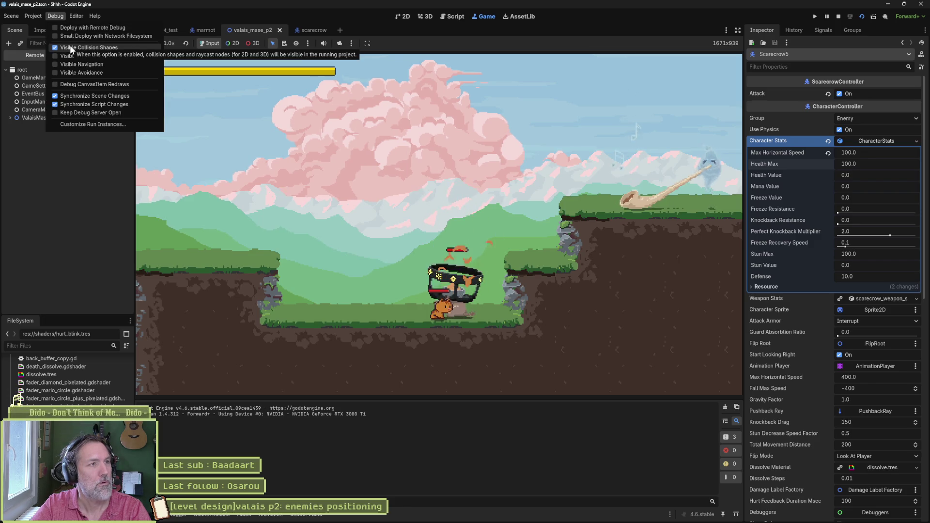
click(77, 229)
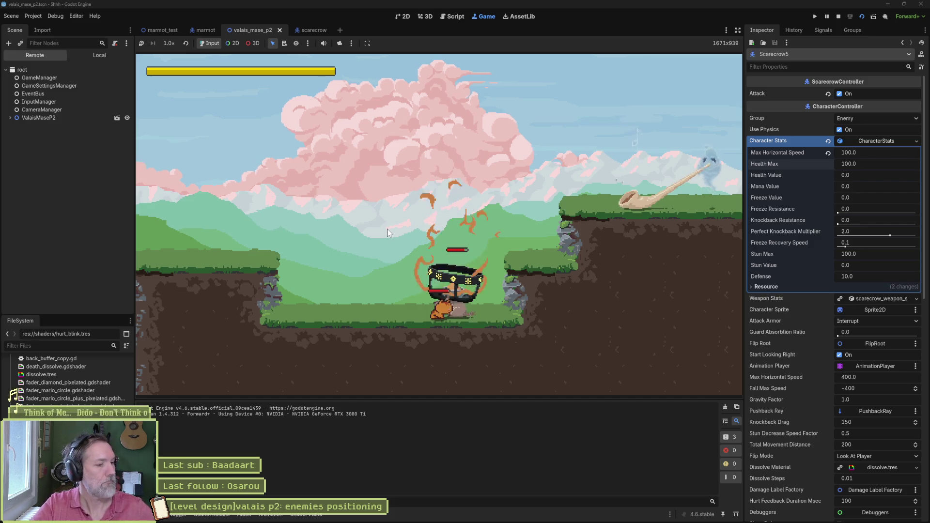
click(838, 17)
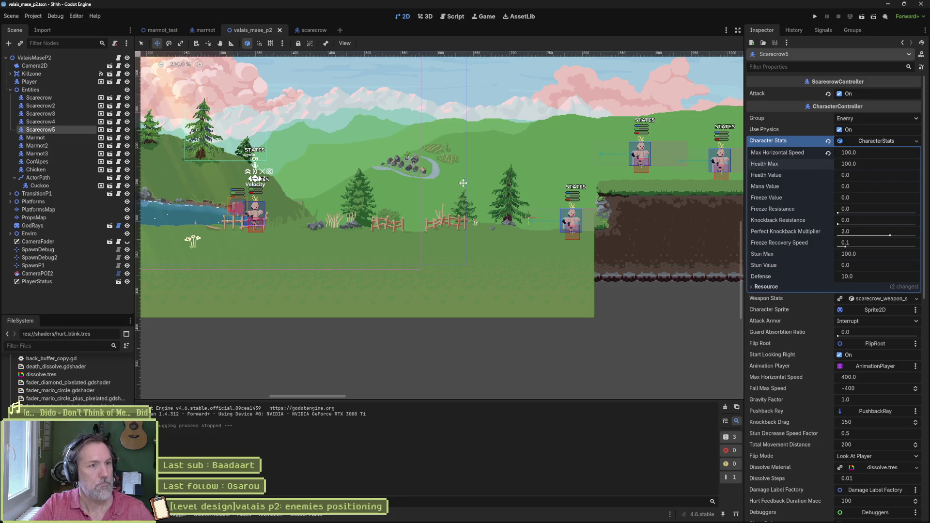
Switch from the marmot tab to the marmot_test scene and zoom the viewport out to 300%.
scroll(455, 220, down, 8)
scroll(454, 220, up, 6)
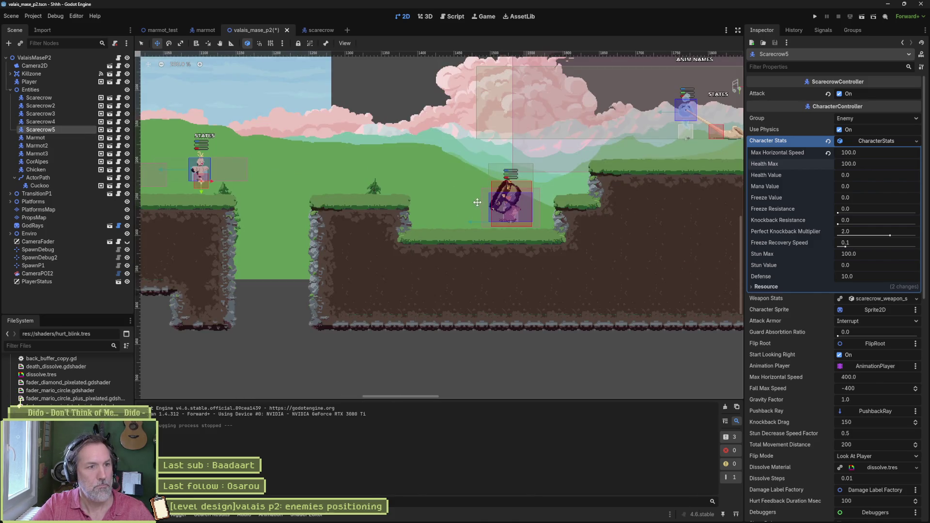
click(205, 30)
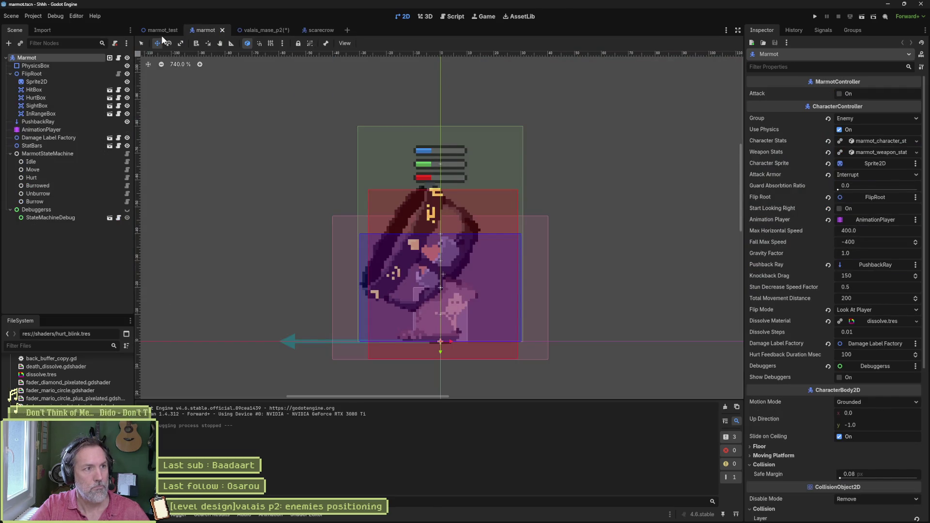
click(162, 31)
scroll(448, 184, down, 4)
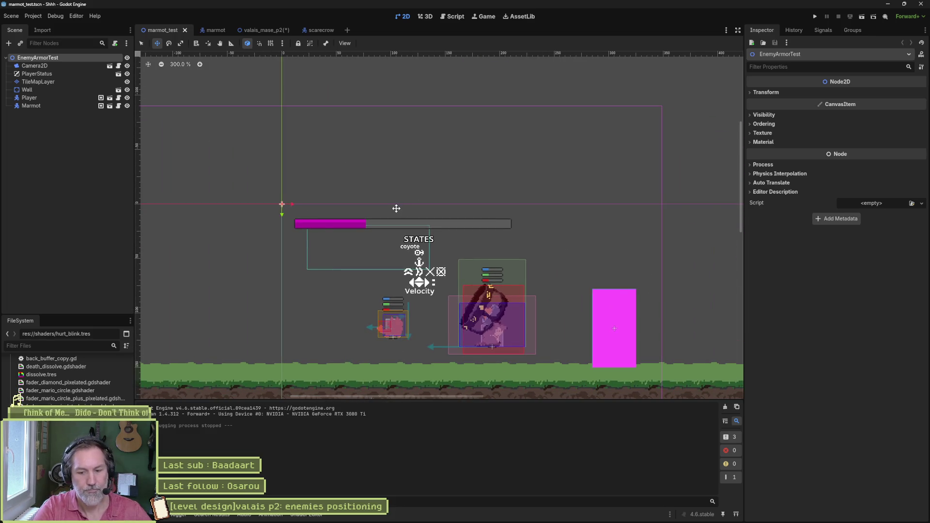
key(F5)
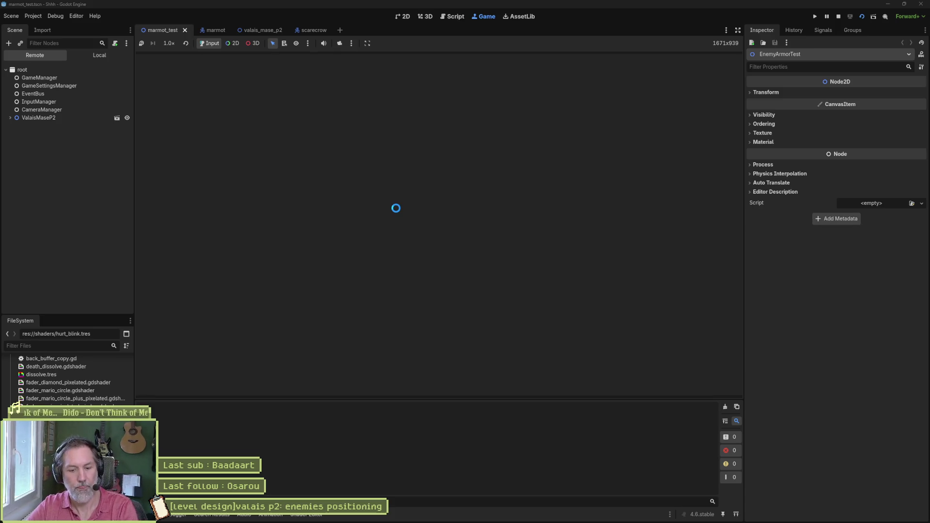
key(Left)
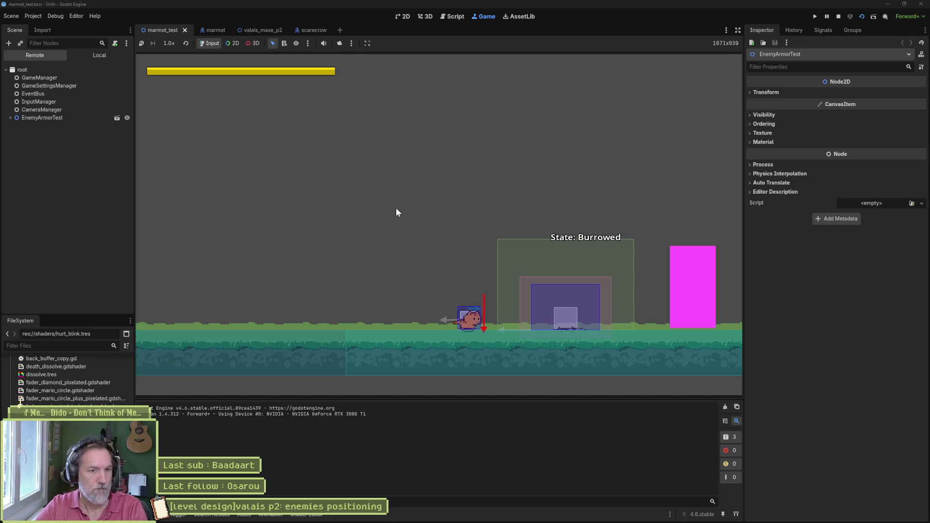
key(Left)
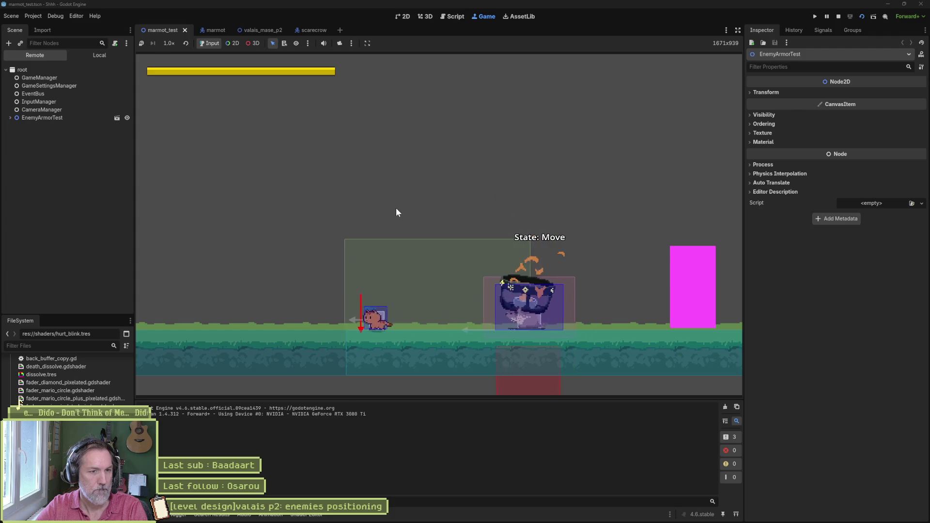
key(Right)
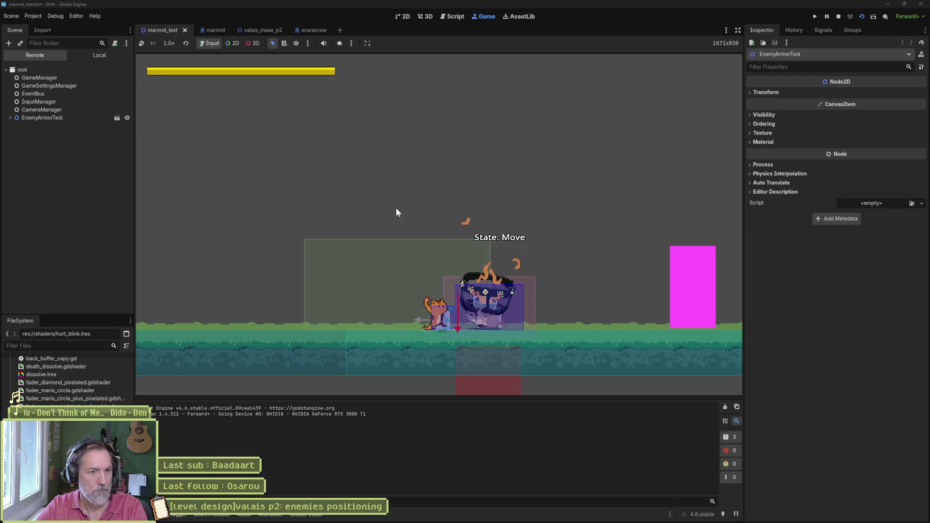
key(x)
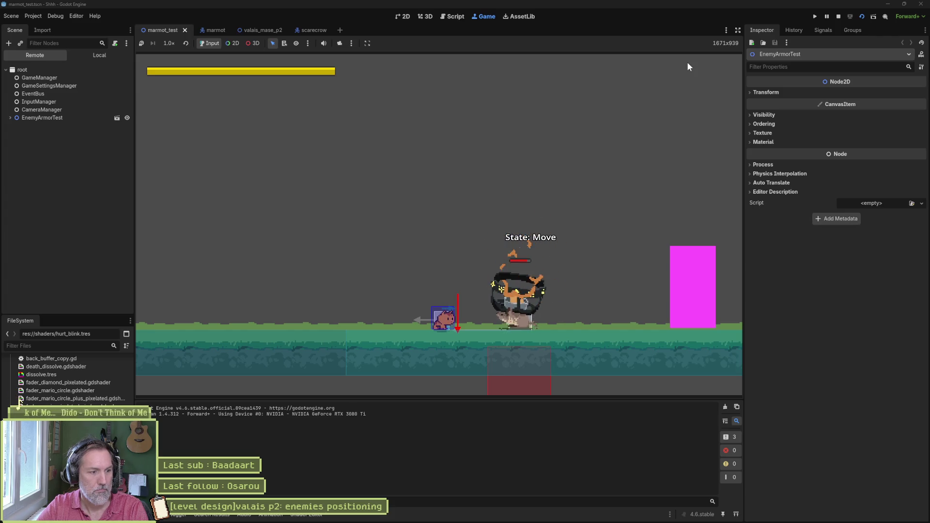
click(838, 18)
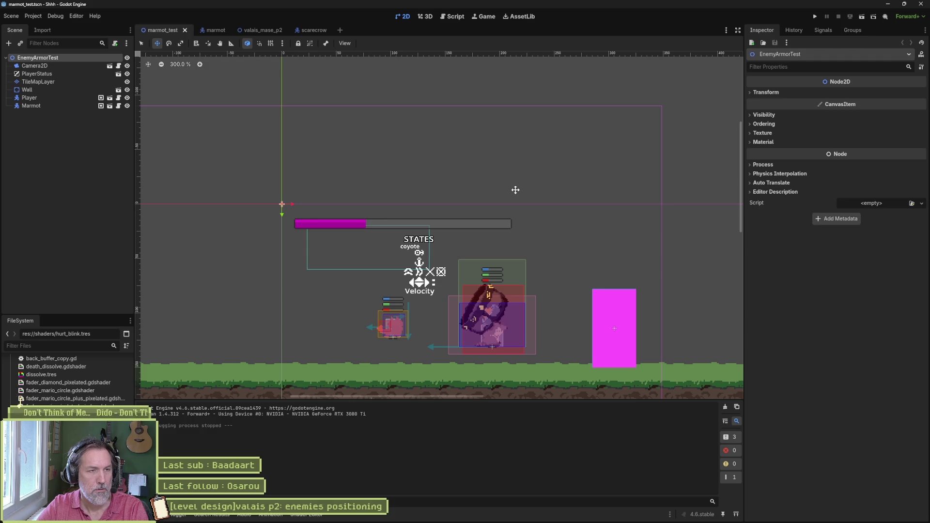
Load the marmot's 0.7-second burrow animation, scrub through it, and open the Burrow state script.
click(213, 31)
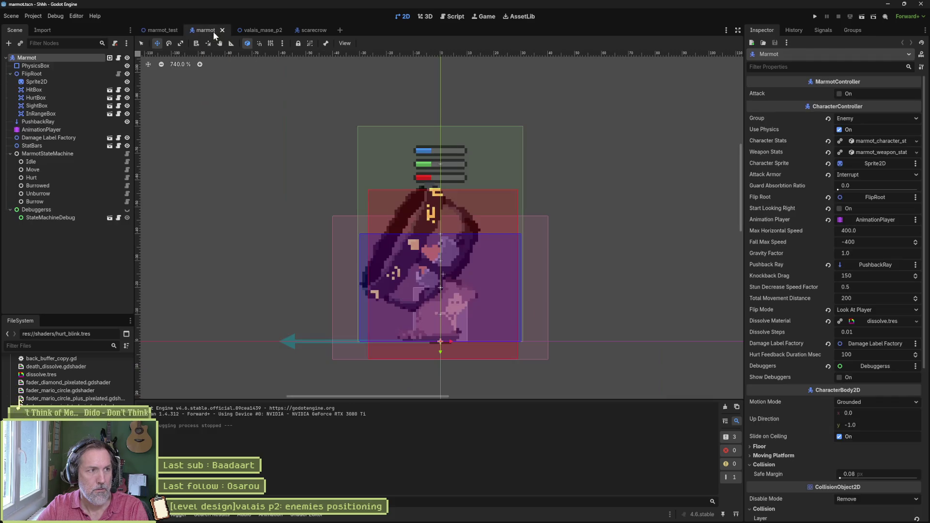
click(40, 130)
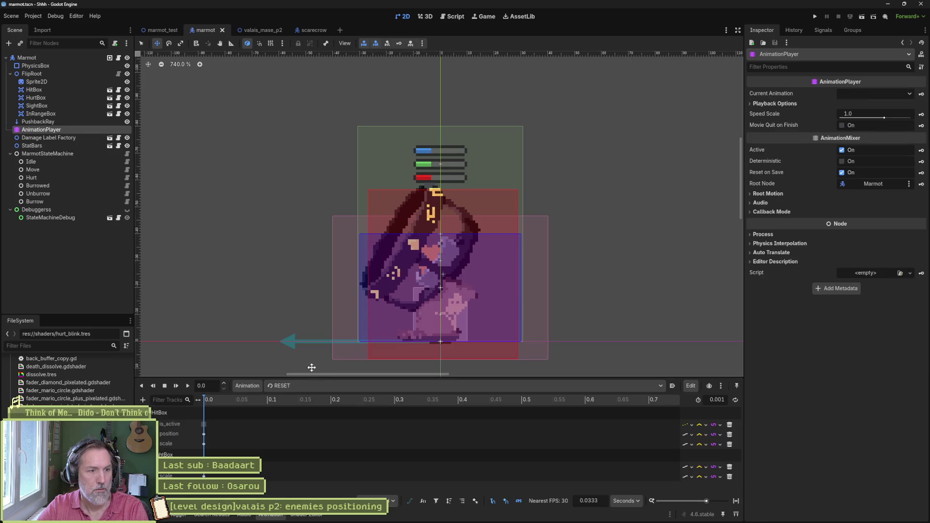
click(336, 388)
click(329, 417)
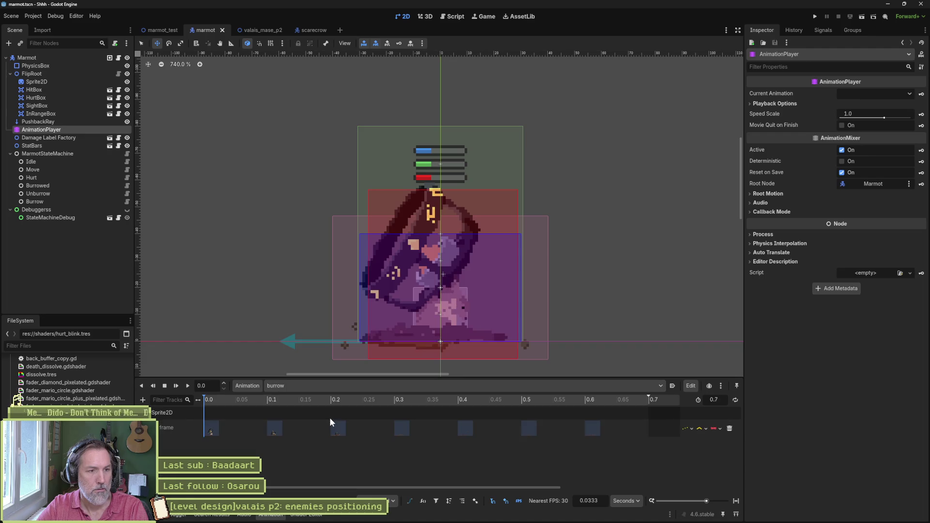
scroll(283, 255, down, 1)
scroll(301, 202, down, 3)
mouse_move(233, 400)
mouse_down()
mouse_move(637, 394)
mouse_move(437, 399)
mouse_up()
mouse_move(217, 400)
mouse_down()
mouse_move(198, 398)
mouse_move(561, 407)
mouse_move(167, 399)
mouse_up()
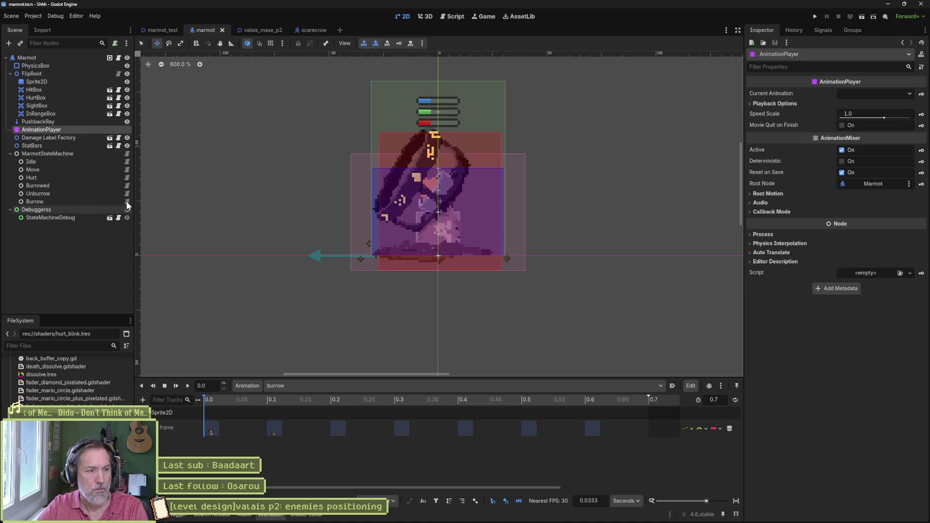
click(127, 202)
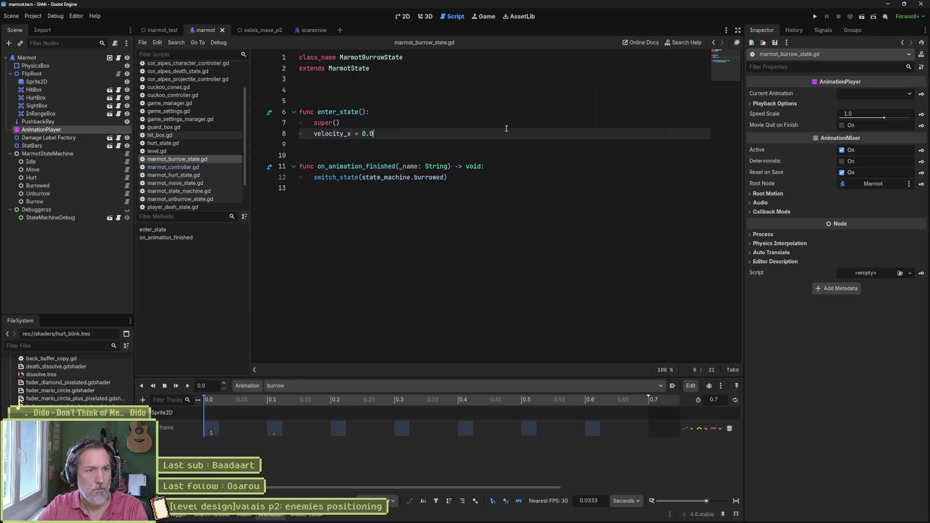
Add 'character_controller.hit_box.is_active = false' on a new line in enter_state.
key(Return)
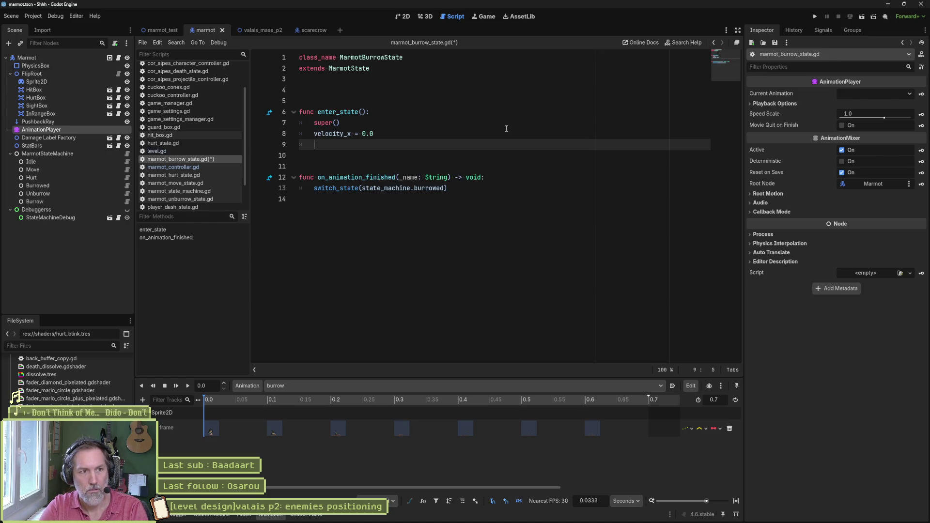
text(character_controller)
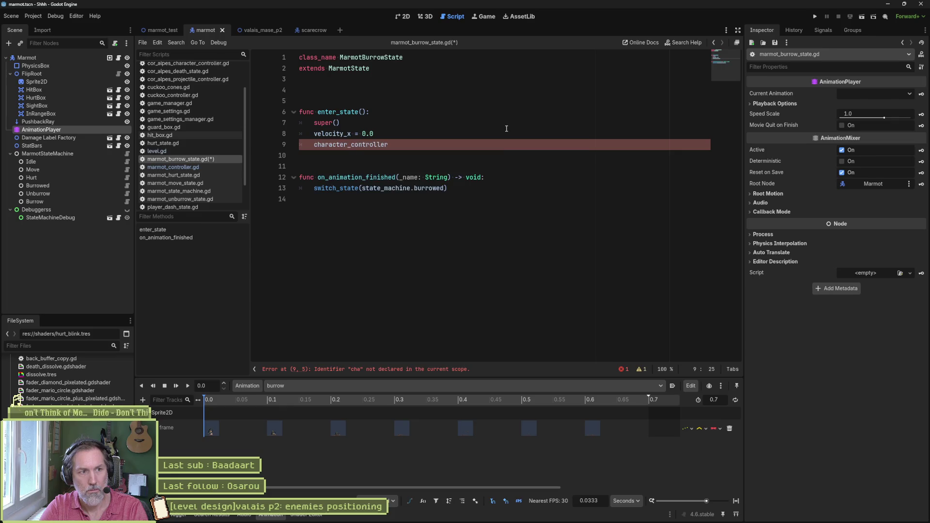
text(.is)
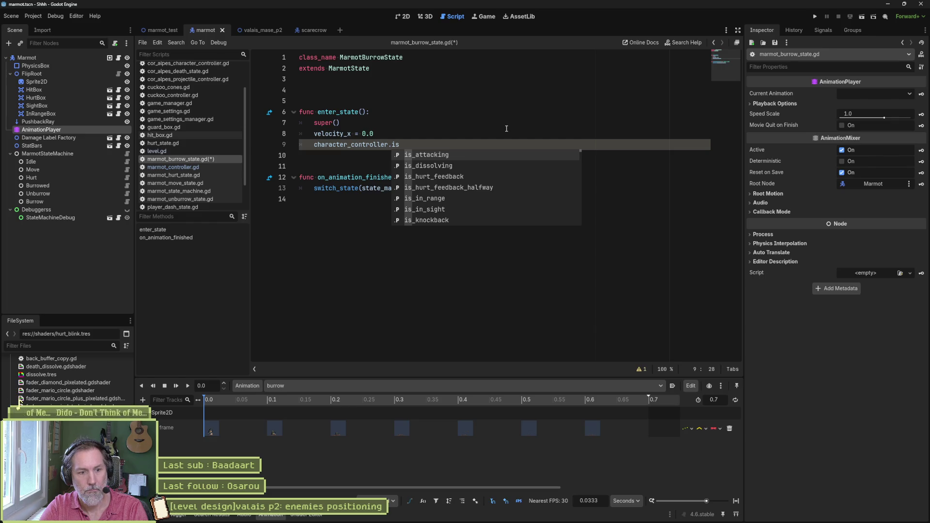
key(BackSpace)
key(BackSpace)
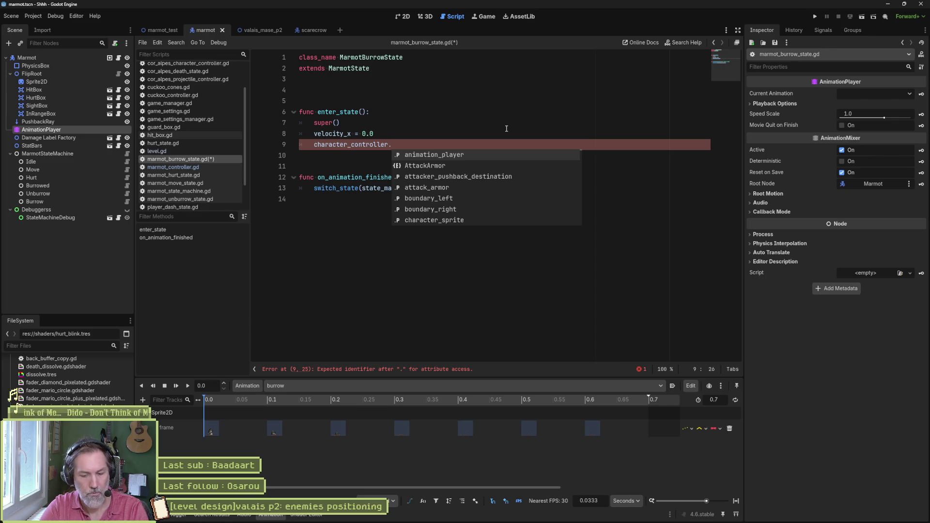
text(hit)
key(Down)
key(Return)
text(.is)
key(Return)
text(= false)
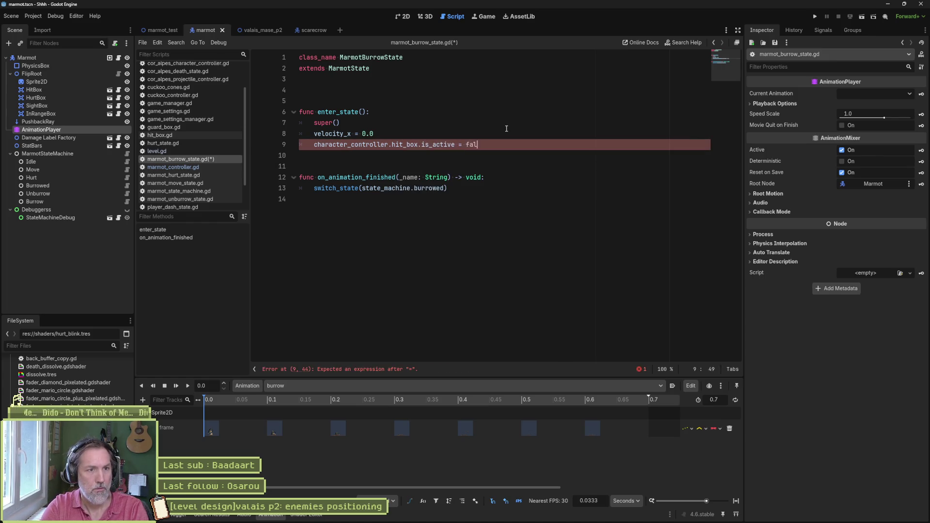
Duplicate that line as a hurt_box.is_active = false line and save marmot_burrow_state.gd.
key(ctrl+shift+d)
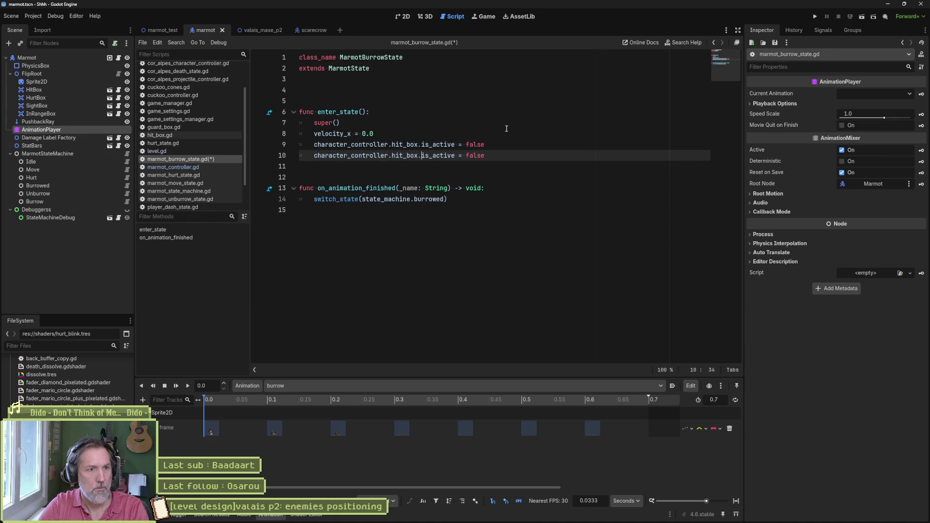
key(Delete)
key(Delete)
text(urt)
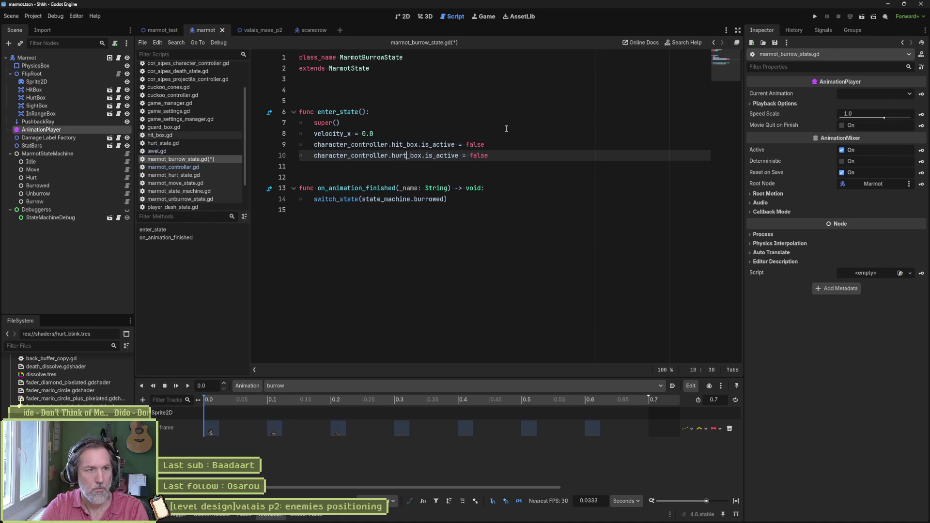
key(ctrl+s)
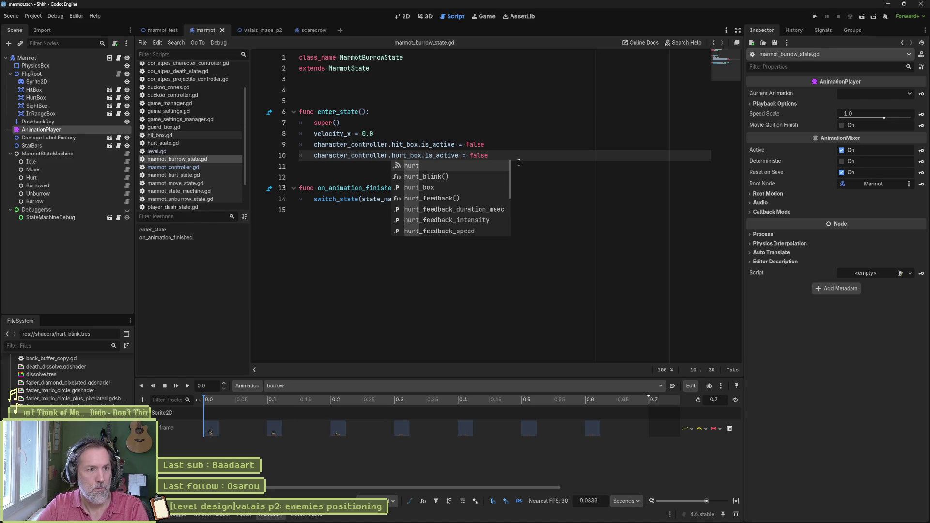
drag(518, 155, 520, 135)
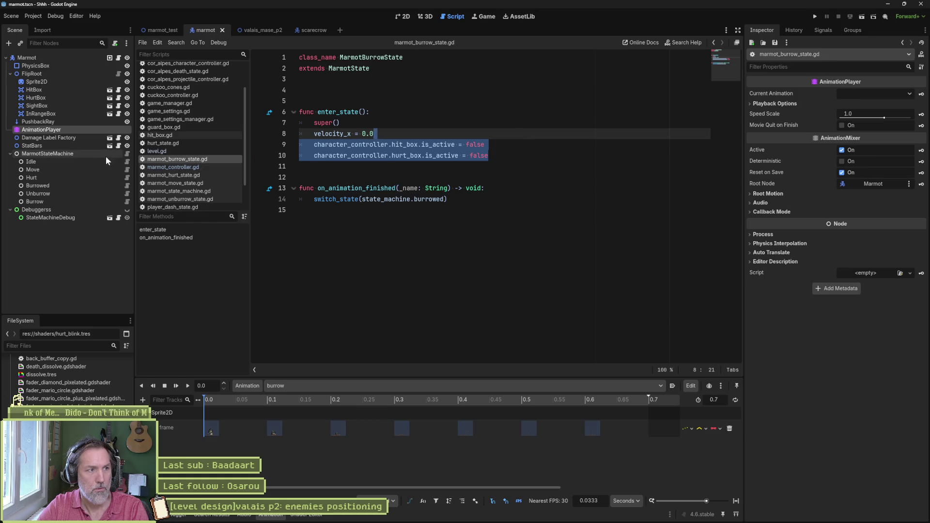
Load the unburrow animation in the 2D view and move the playhead to 0.6 seconds.
click(127, 196)
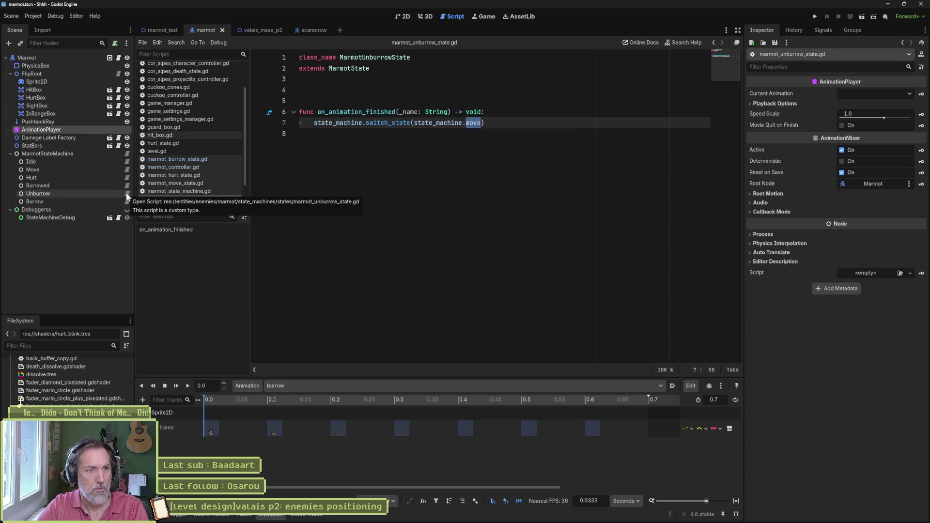
click(334, 385)
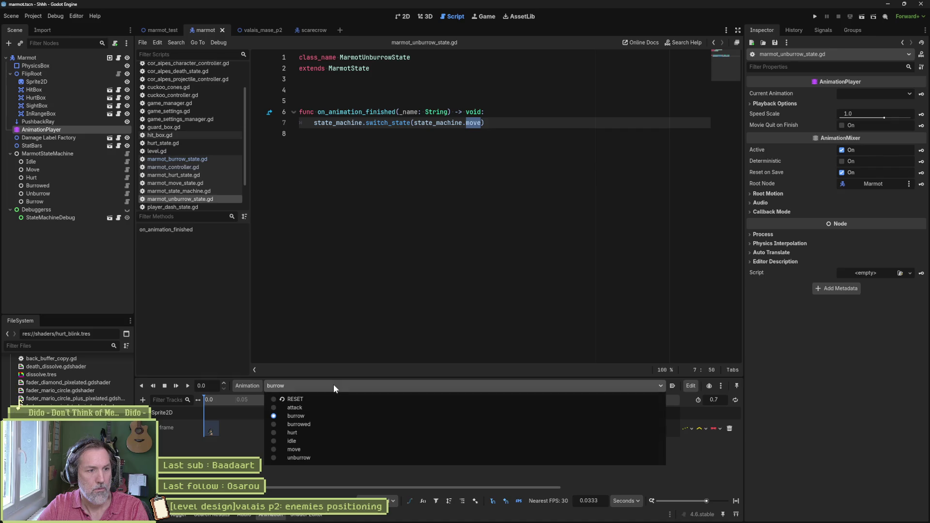
click(310, 457)
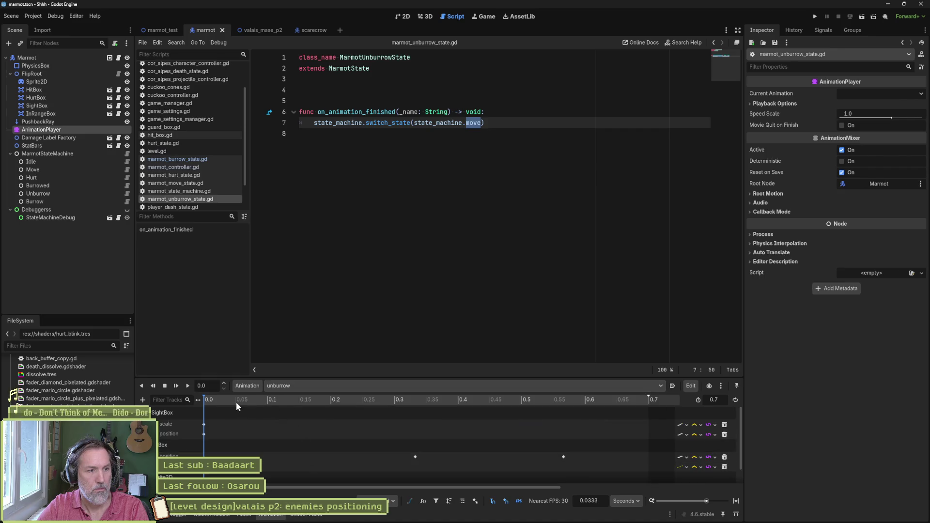
click(402, 18)
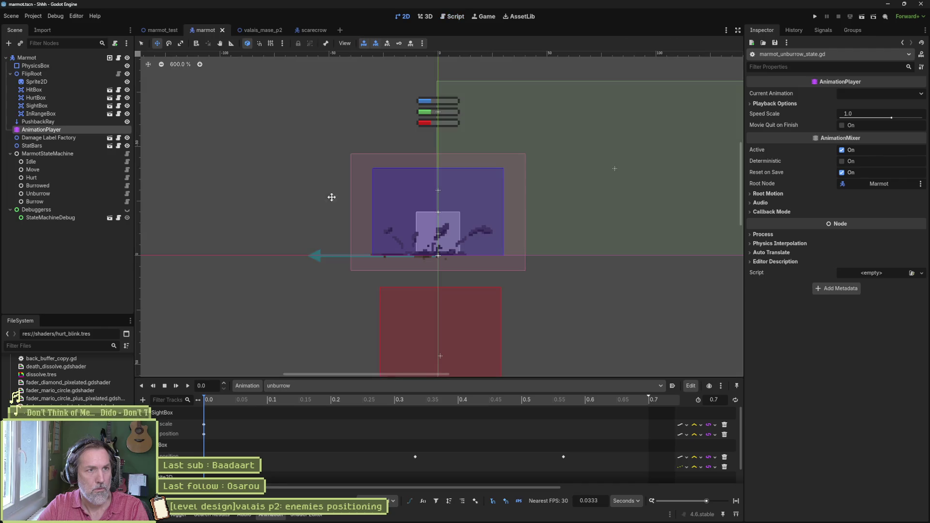
mouse_move(265, 400)
mouse_down()
mouse_move(630, 399)
mouse_move(232, 399)
mouse_move(654, 408)
mouse_move(624, 412)
mouse_move(569, 399)
mouse_move(654, 399)
mouse_move(568, 404)
mouse_up()
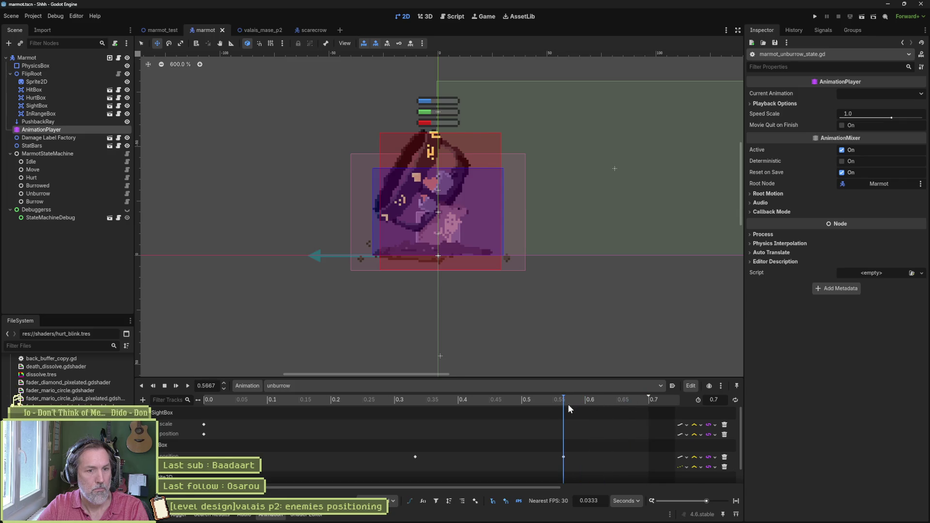
scroll(519, 419, down, 1)
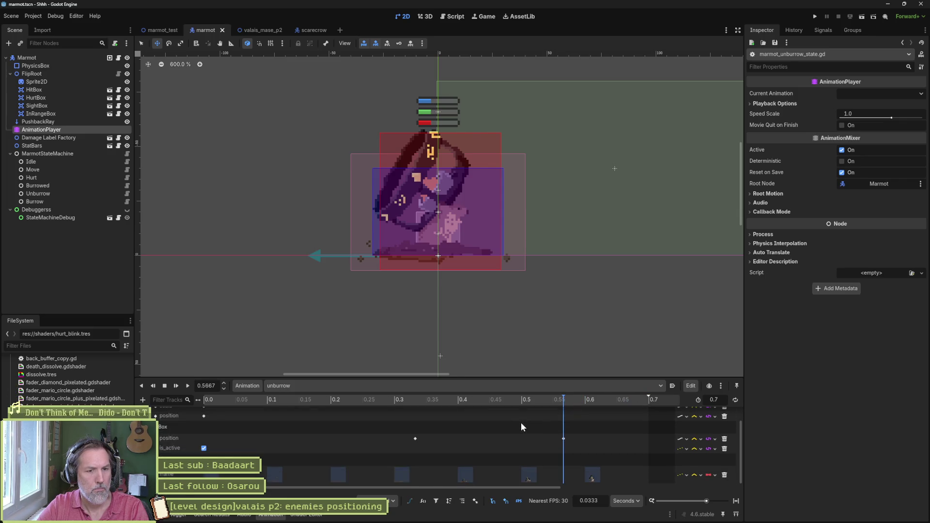
drag(568, 400, 585, 400)
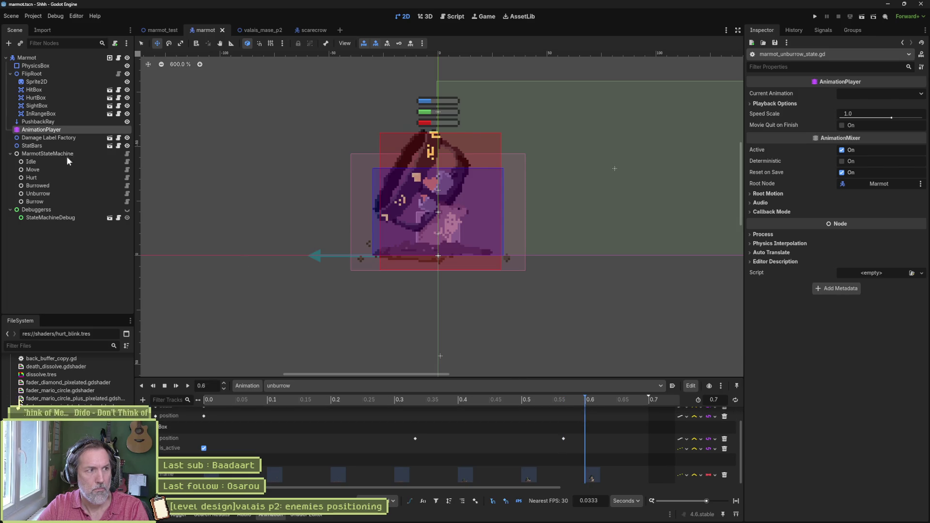
Key the SightBox position at 0.6 seconds, then load the RESET animation.
click(127, 106)
click(126, 106)
click(127, 106)
click(78, 105)
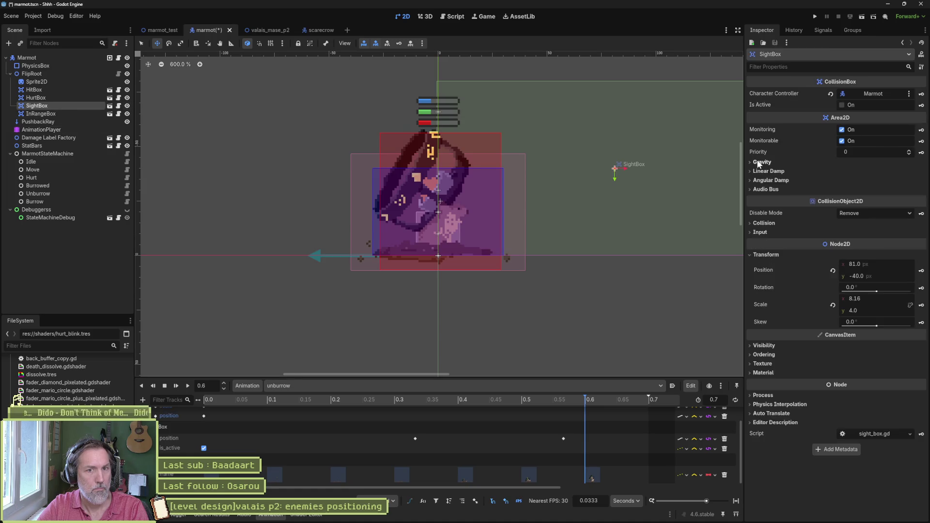
click(921, 270)
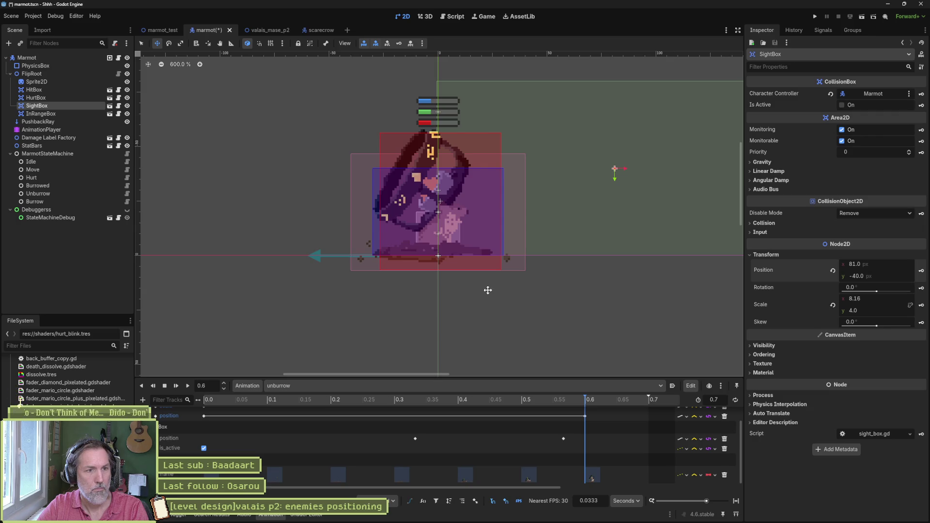
mouse_move(465, 399)
mouse_down()
mouse_move(153, 400)
mouse_move(582, 403)
mouse_up()
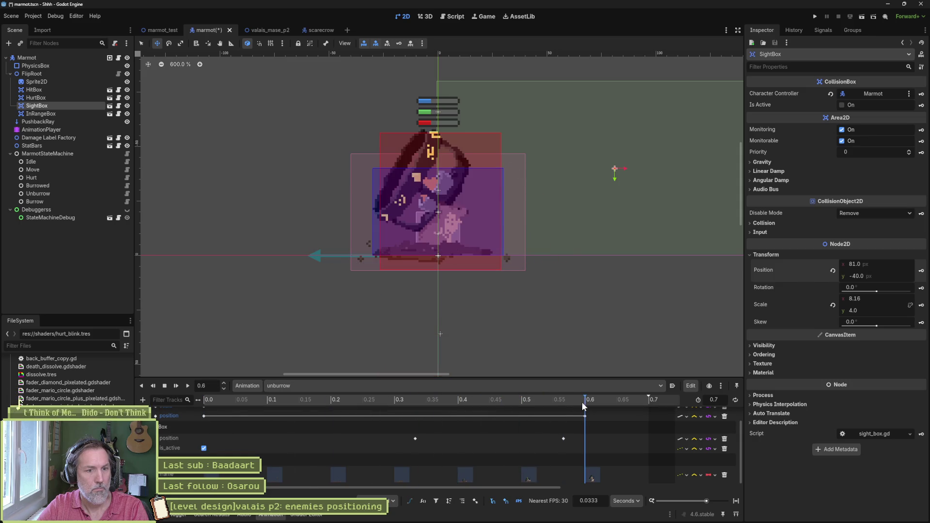
click(540, 386)
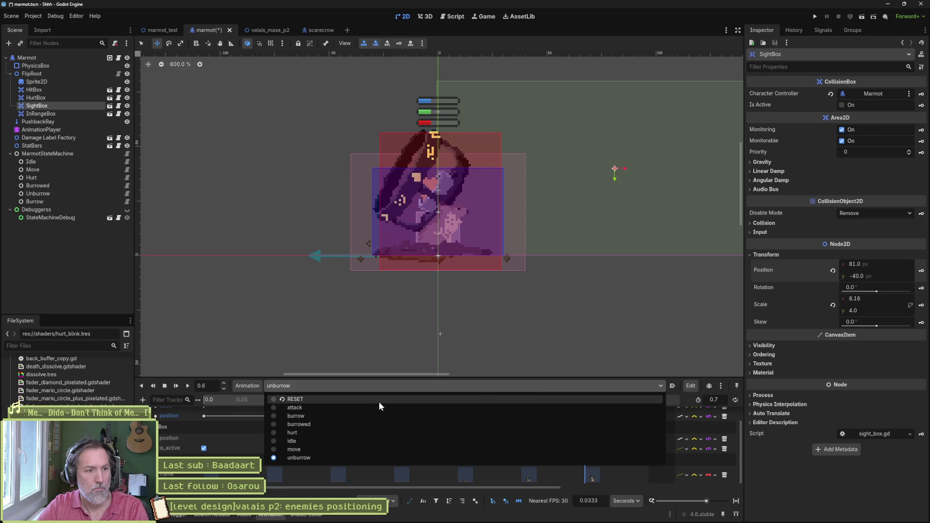
click(379, 401)
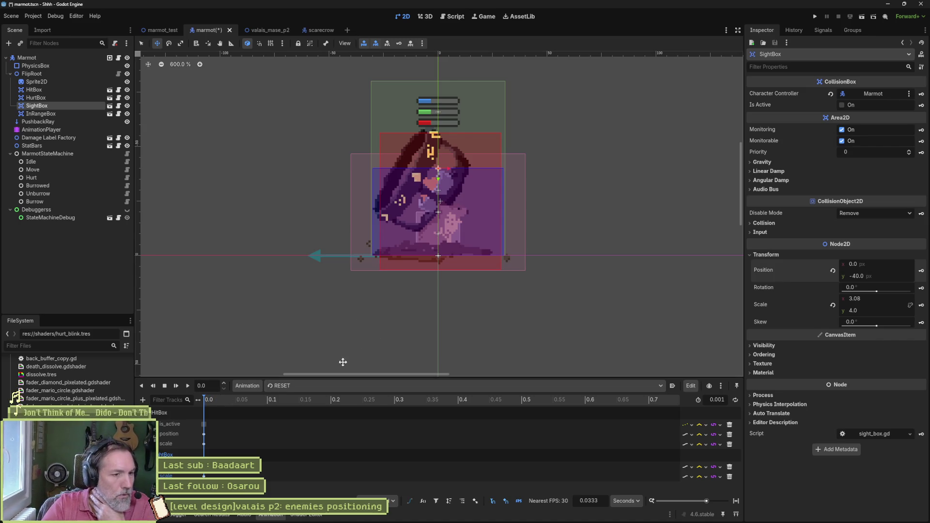
Load the burrowed animation to inspect its SightBox position and scale 6 keys at 0.
click(325, 387)
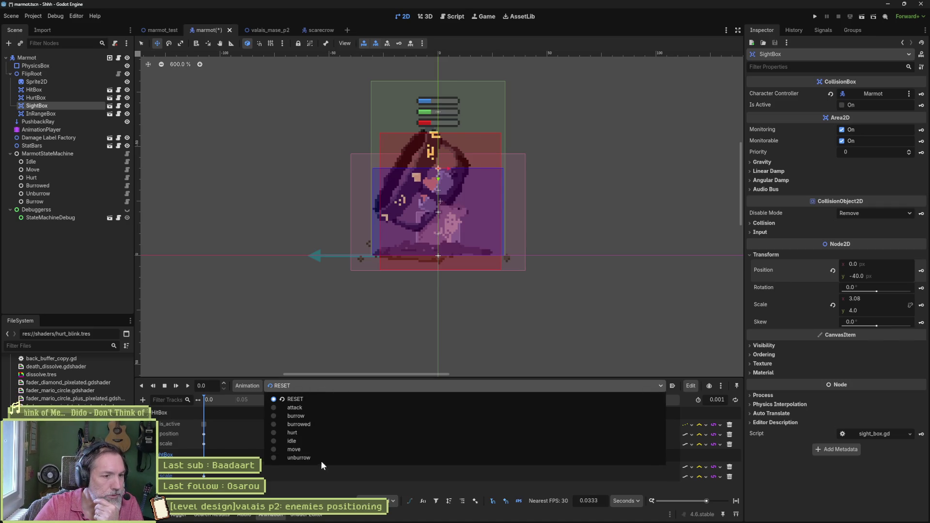
click(318, 421)
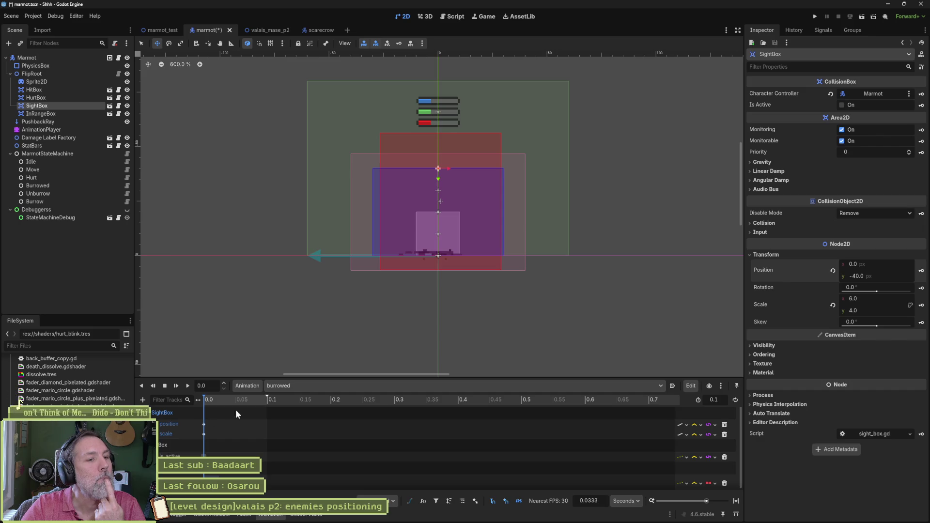
click(290, 388)
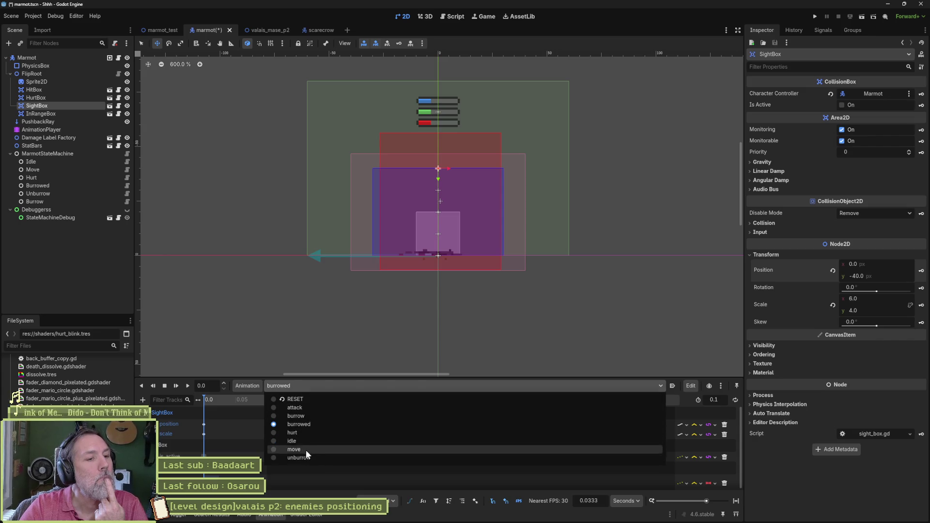
Delete the SightBox position key at 0.6 seconds from the unburrow animation.
click(307, 455)
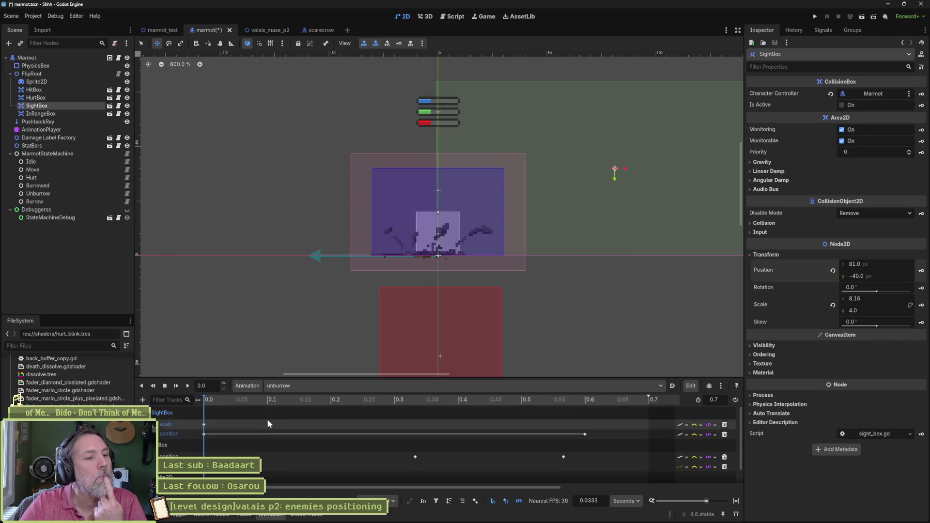
mouse_move(247, 378)
mouse_down()
mouse_move(233, 352)
mouse_move(327, 374)
mouse_move(561, 376)
mouse_move(162, 369)
mouse_up()
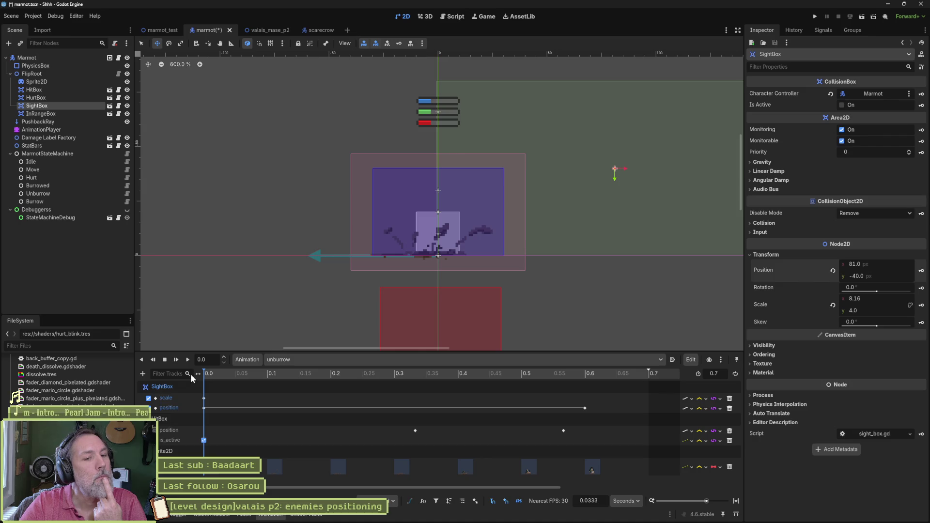
click(584, 408)
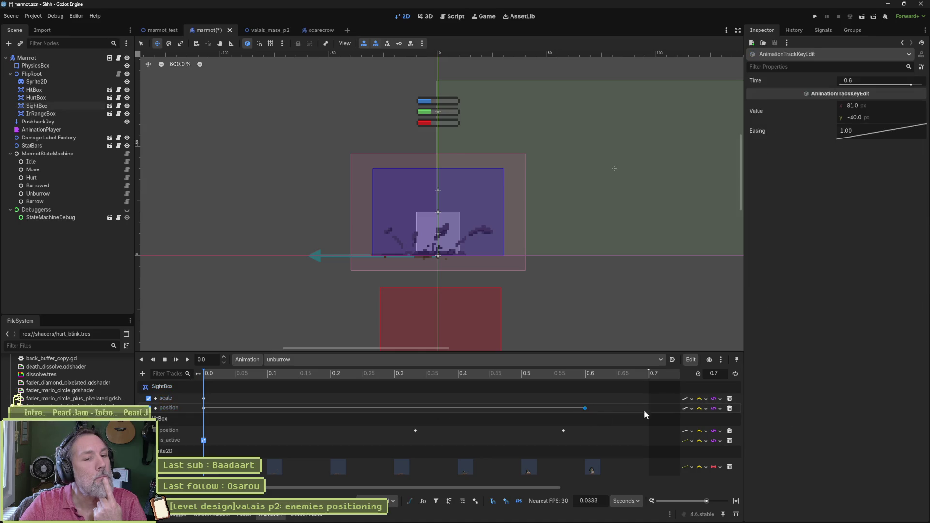
key(Delete)
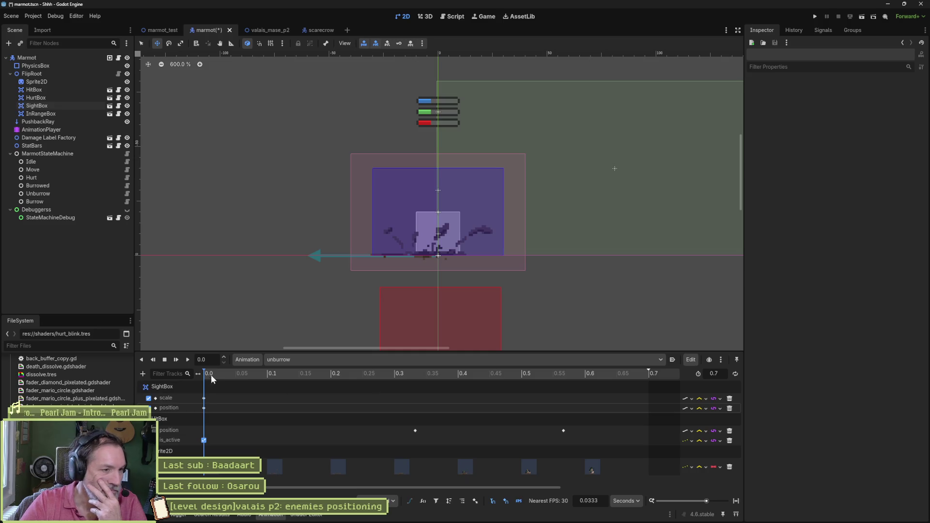
mouse_move(211, 374)
mouse_down()
mouse_move(415, 376)
mouse_move(193, 374)
mouse_up()
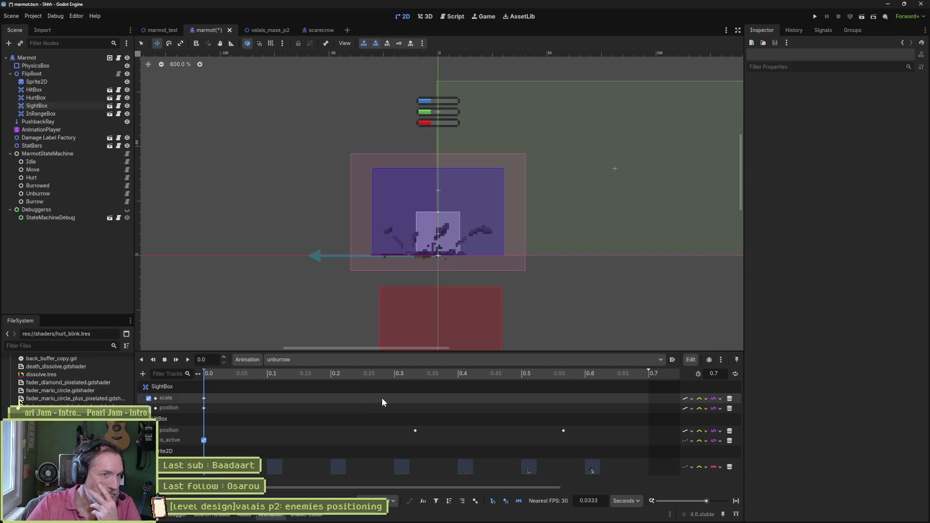
Remove the HitBox is_active track from the burrowed animation.
click(356, 362)
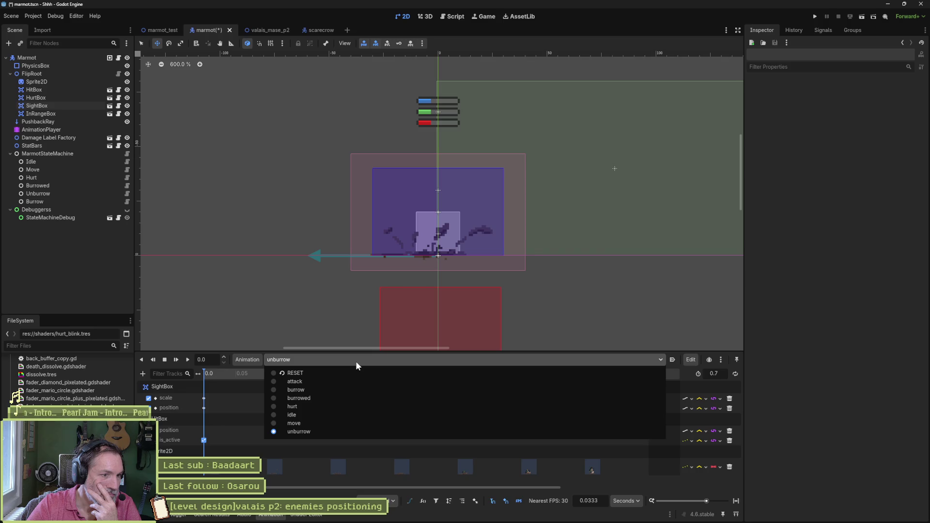
click(338, 398)
drag(208, 371, 282, 373)
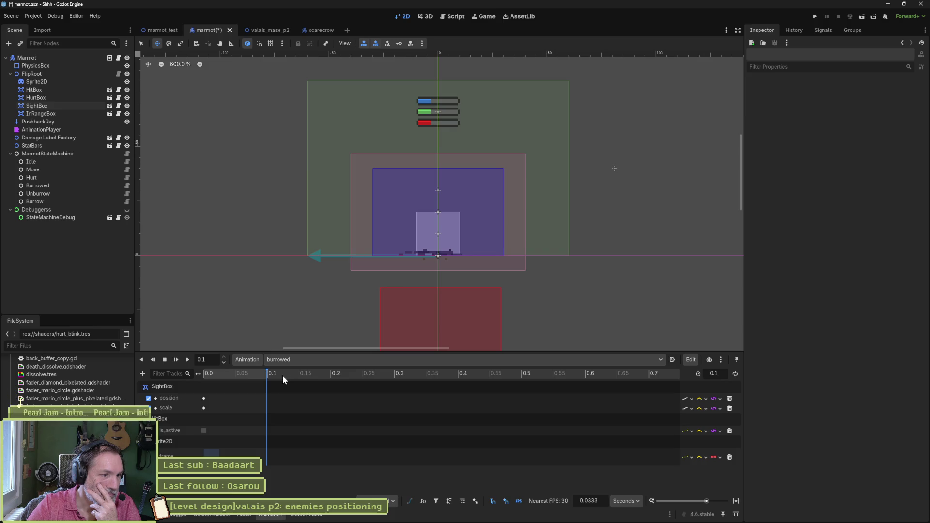
drag(263, 374, 205, 371)
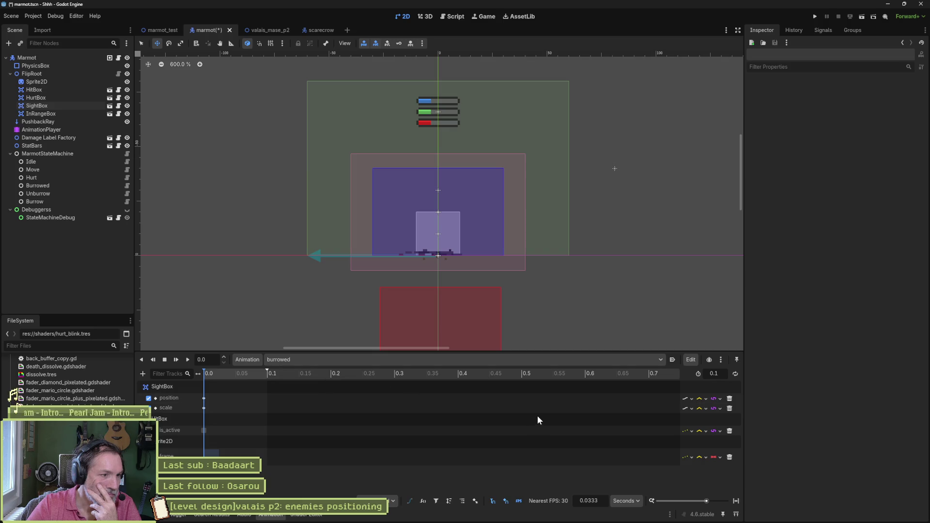
click(730, 432)
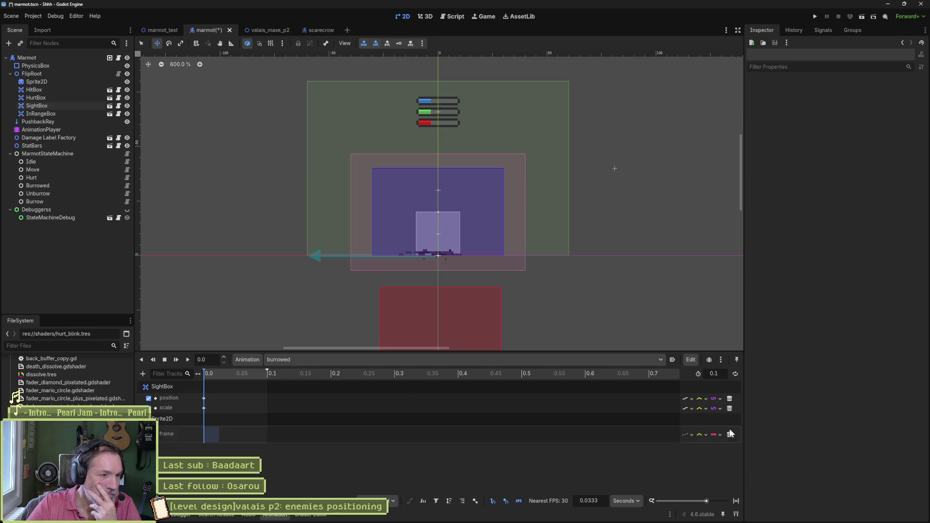
Add a new enter_state function above on_sight in the Burrowed state script.
click(127, 185)
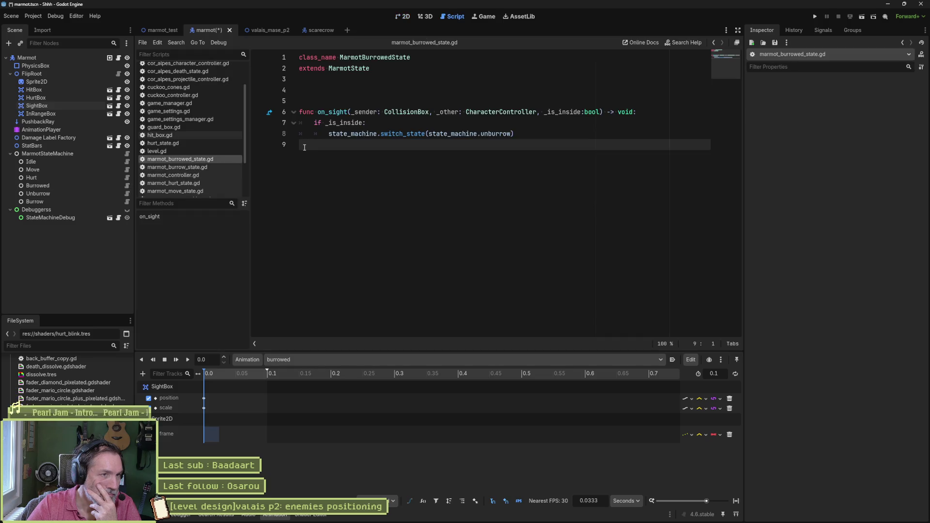
click(427, 101)
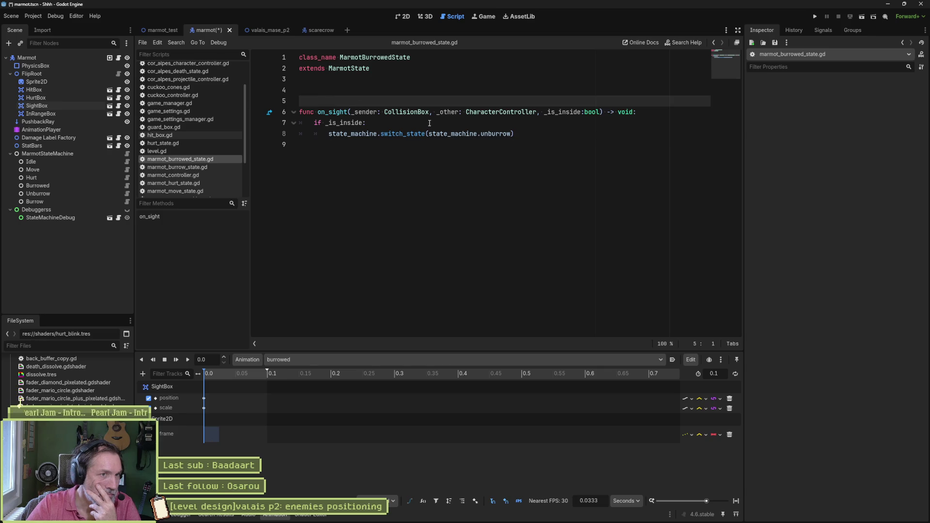
key(Return)
key(Return)
key(Return)
key(Up)
key(Up)
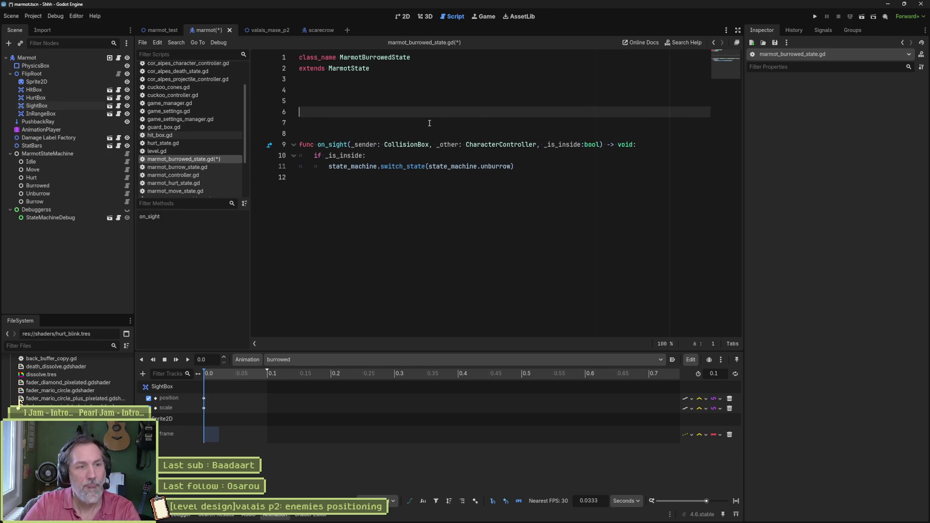
text(func enter_state():)
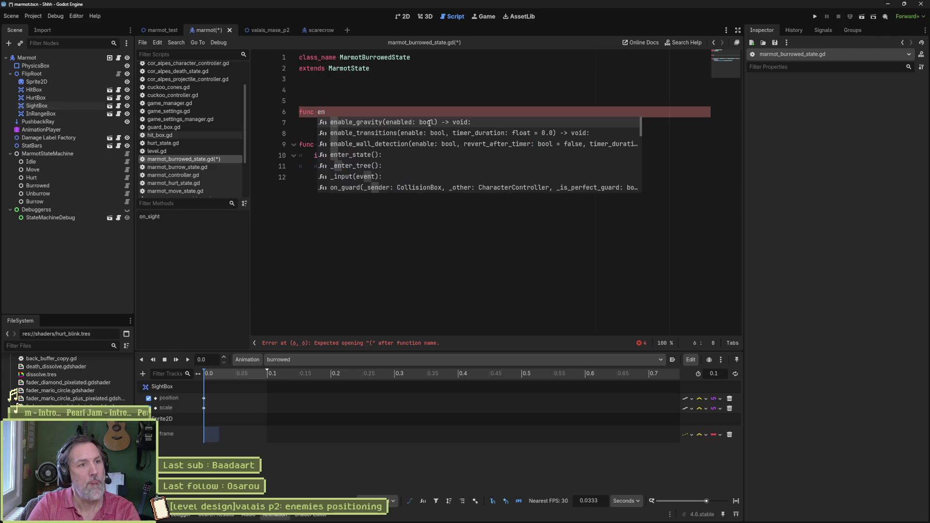
key(Return)
Fill enter_state with super() and the pasted hit/hurt box deactivation lines, save, and open the unburrow script.
text(super())
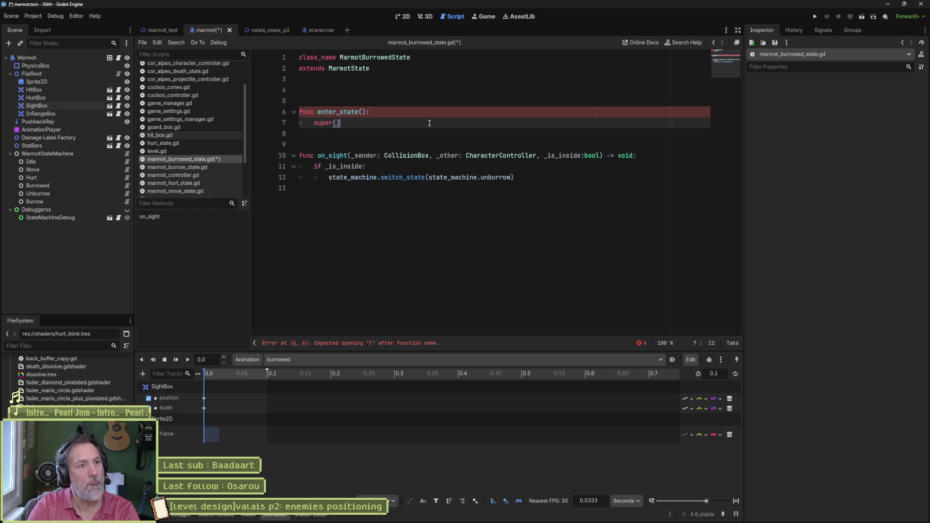
key(Return)
text(character_controller.hit_box.is_active = false 	character_controller.hurt_box.is_active = false)
key(Up)
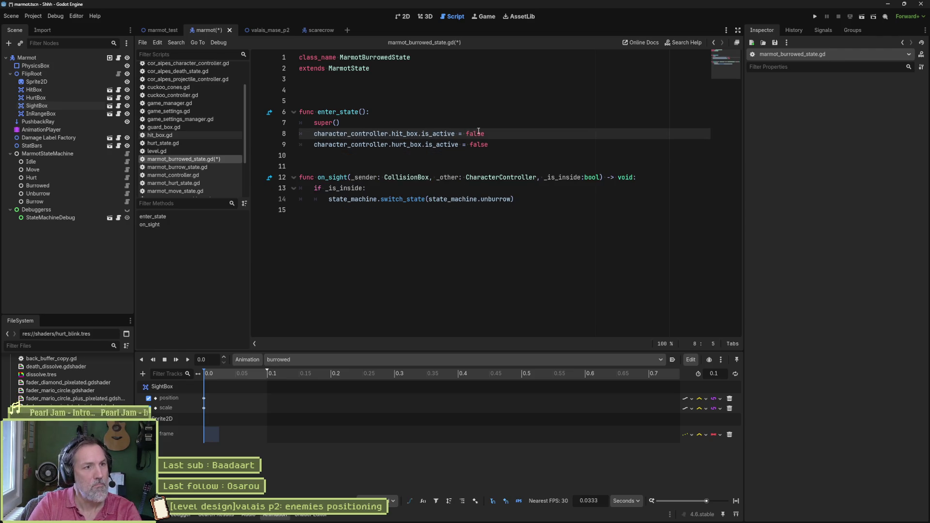
key(ctrl+s)
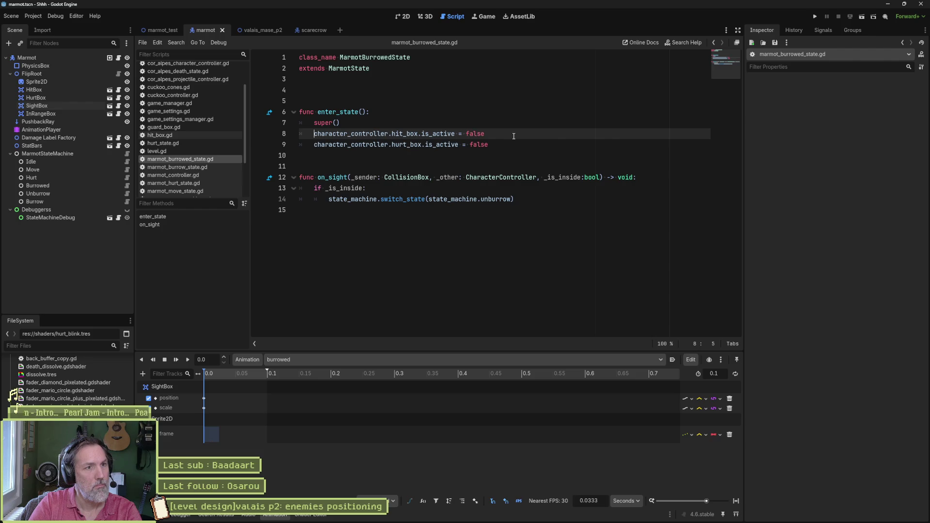
click(127, 195)
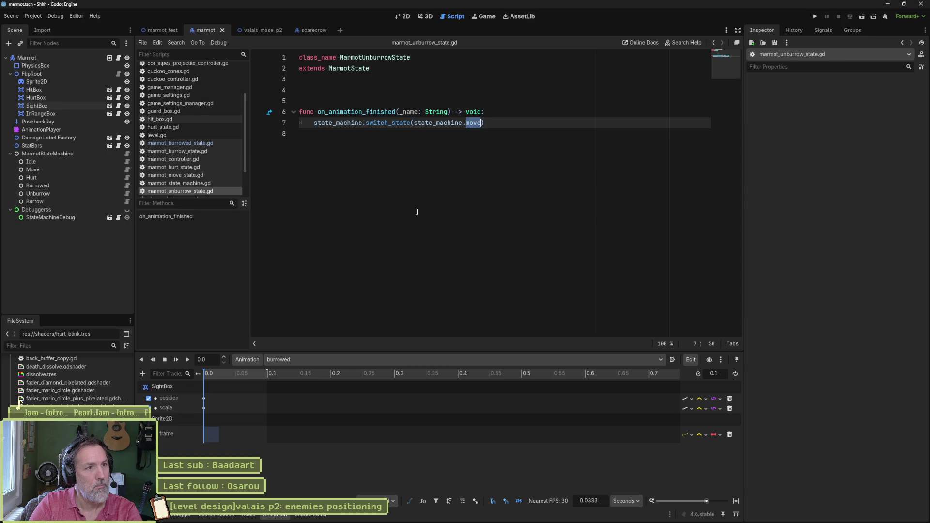
Bring the marmot_test scene with its Player, Marmot and Wall to the front.
click(162, 30)
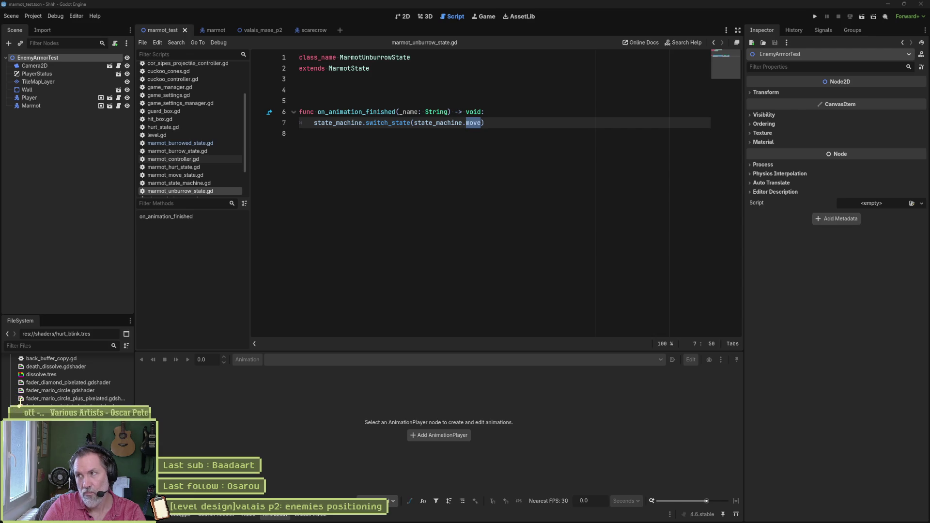
Run the marmot_test scene with F6, stop it, and reopen the marmot's AnimationPlayer animation list.
click(452, 182)
key(F6)
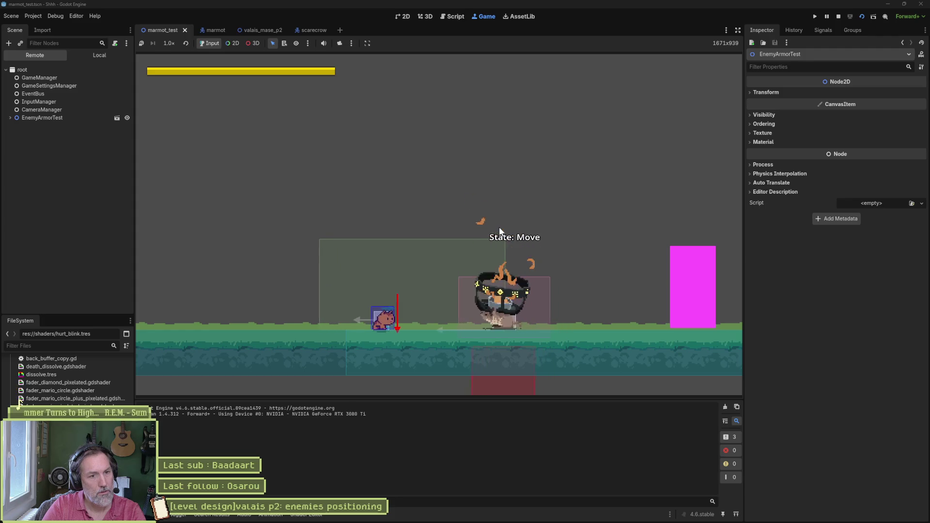
key(F8)
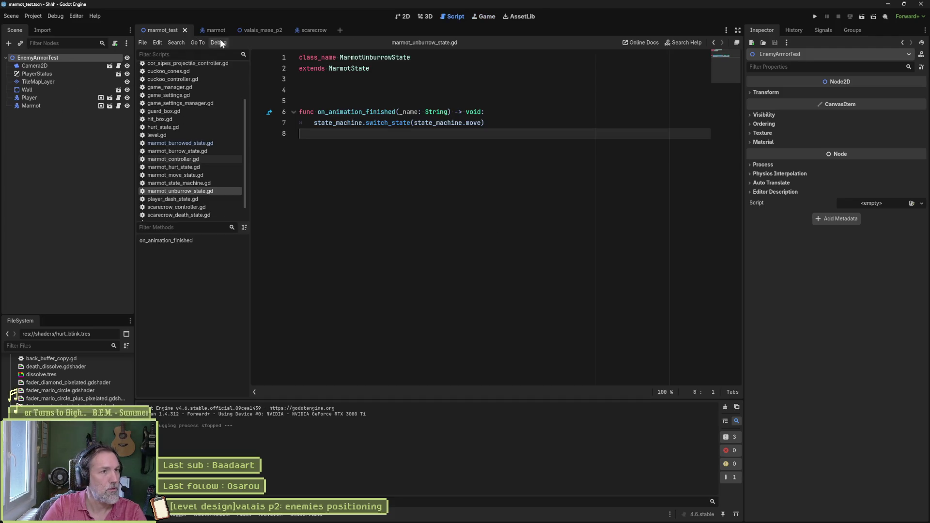
click(217, 32)
click(78, 131)
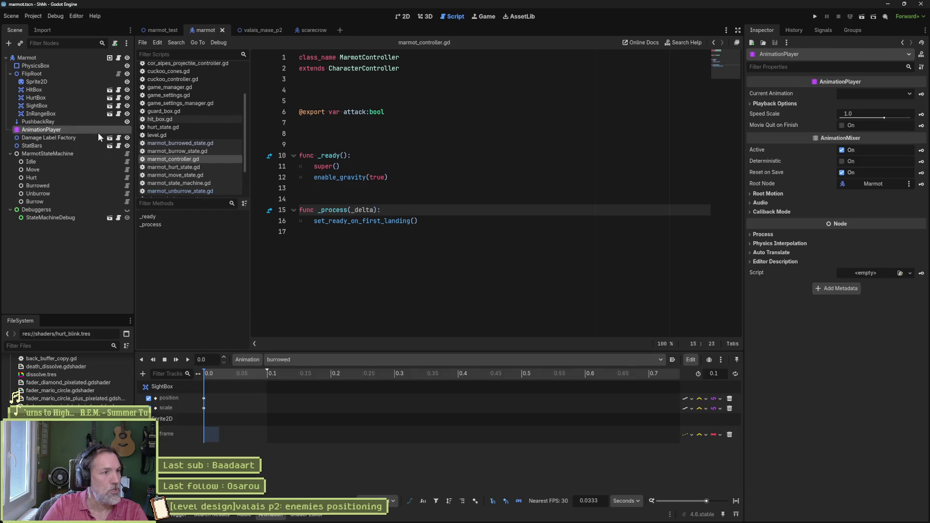
click(365, 359)
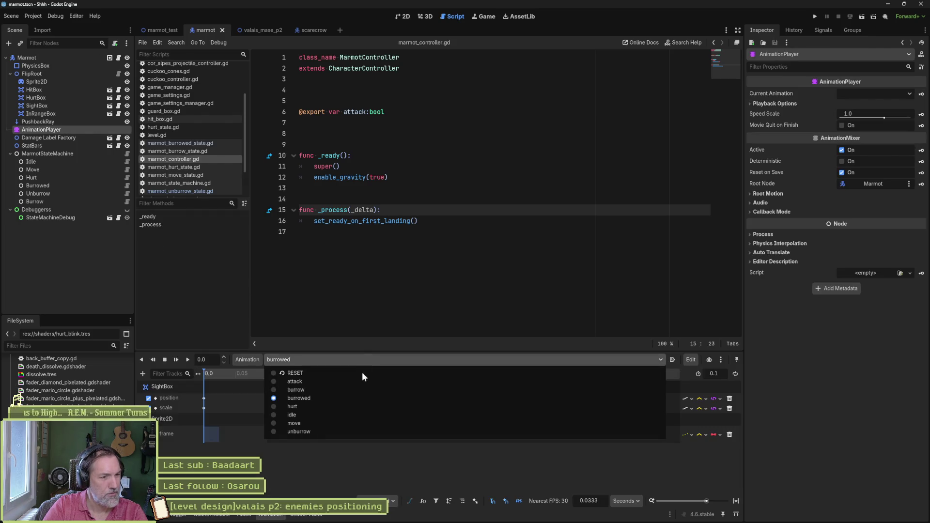
In the 2D view, check the attack animation's HitBox keys, then reload the move animation.
click(338, 423)
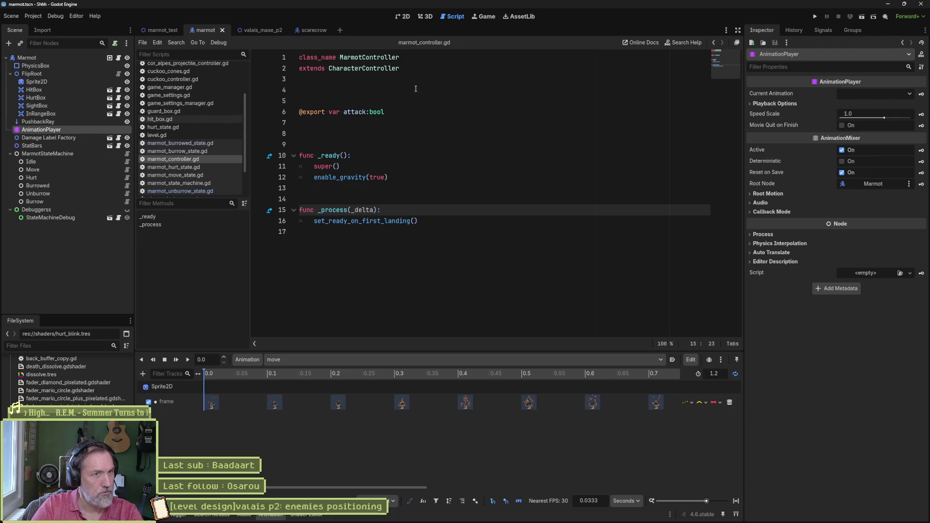
click(396, 17)
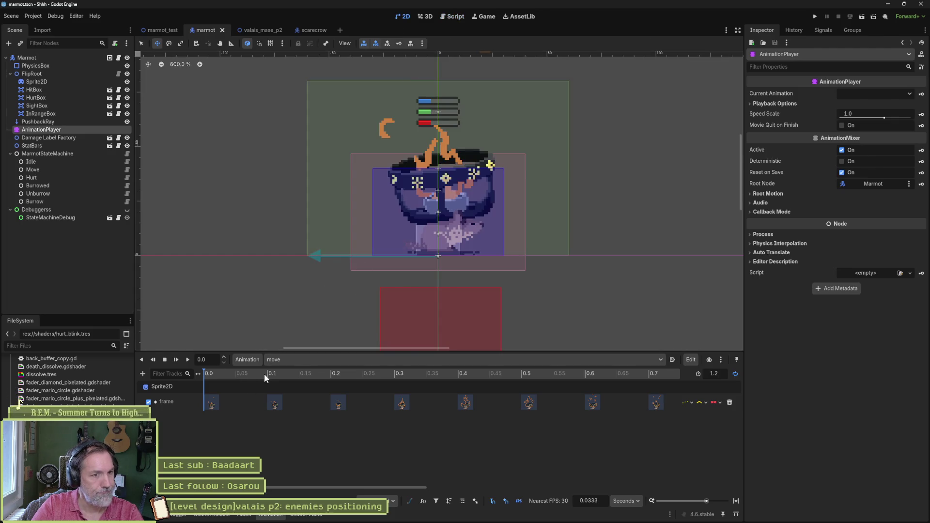
click(295, 359)
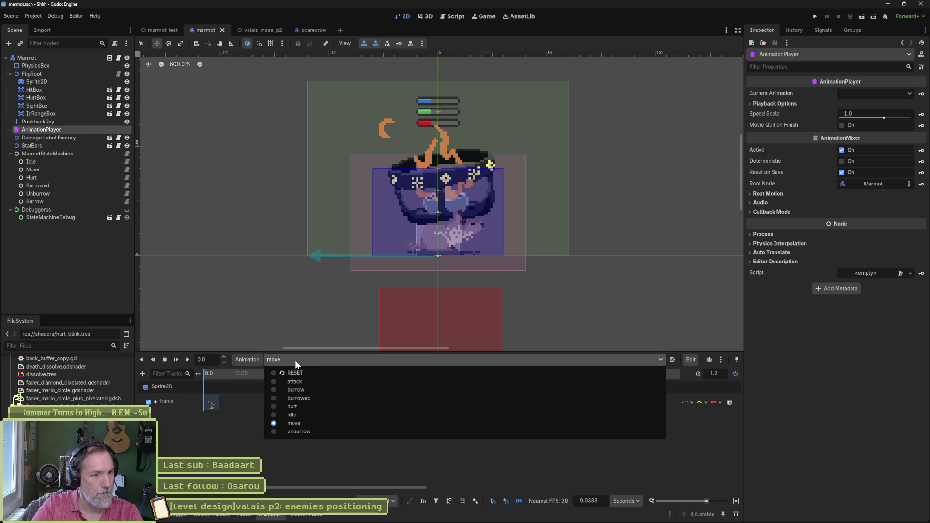
click(304, 379)
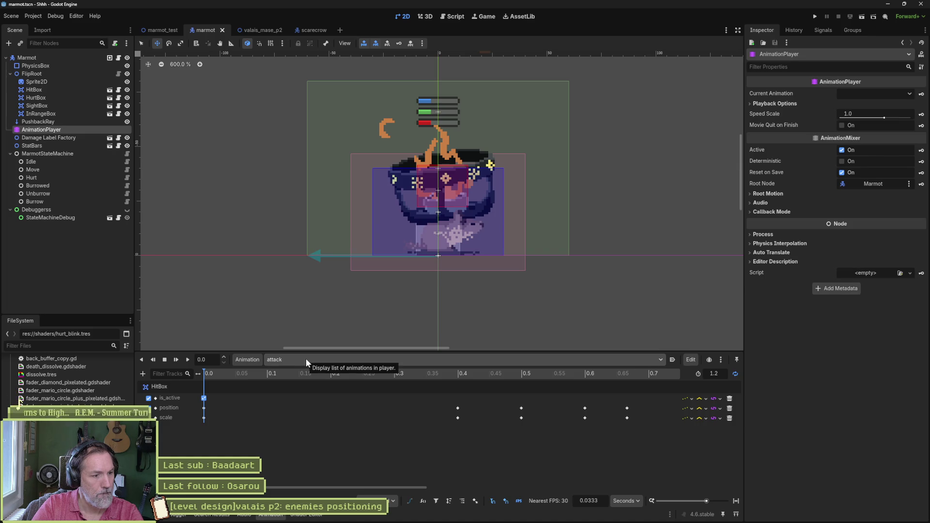
click(306, 358)
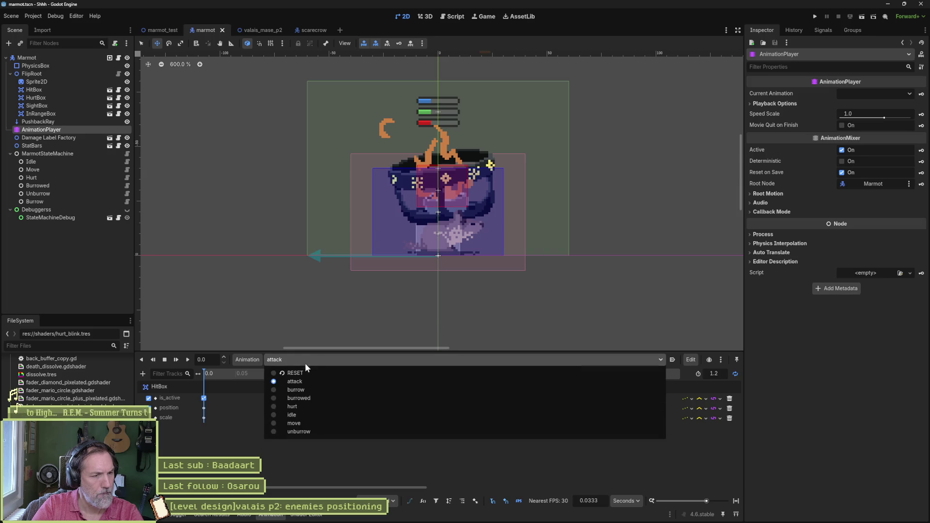
click(301, 420)
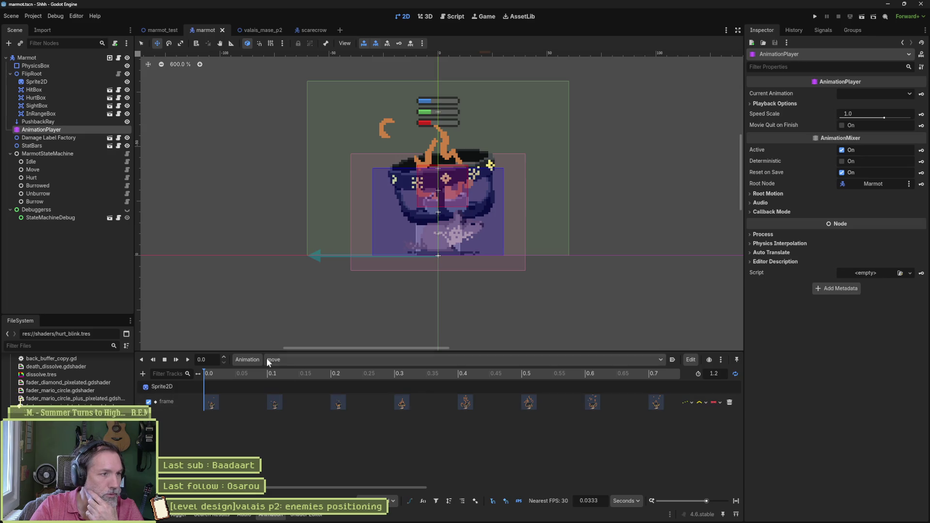
drag(36, 97, 45, 89)
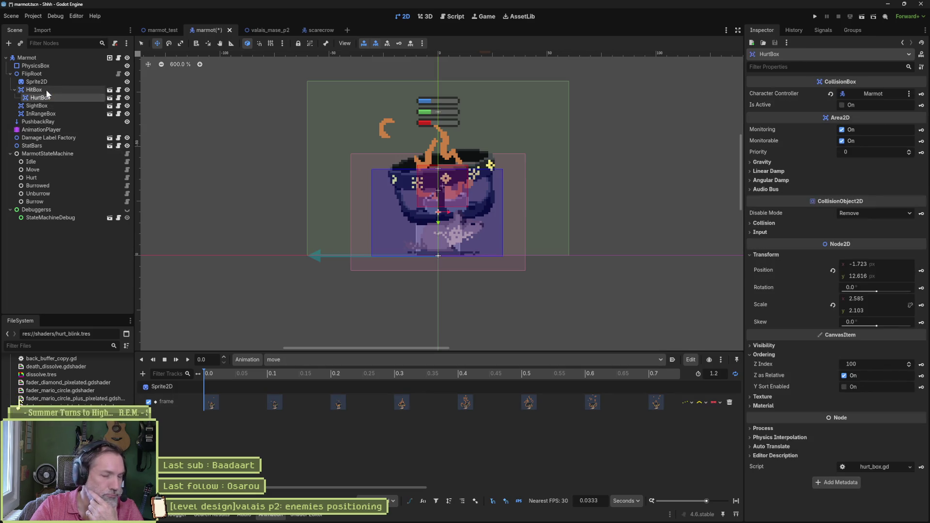
Undo HurtBox's nesting under HitBox, then key HitBox position and scale at 0.0 in the move animation.
key(ctrl+s)
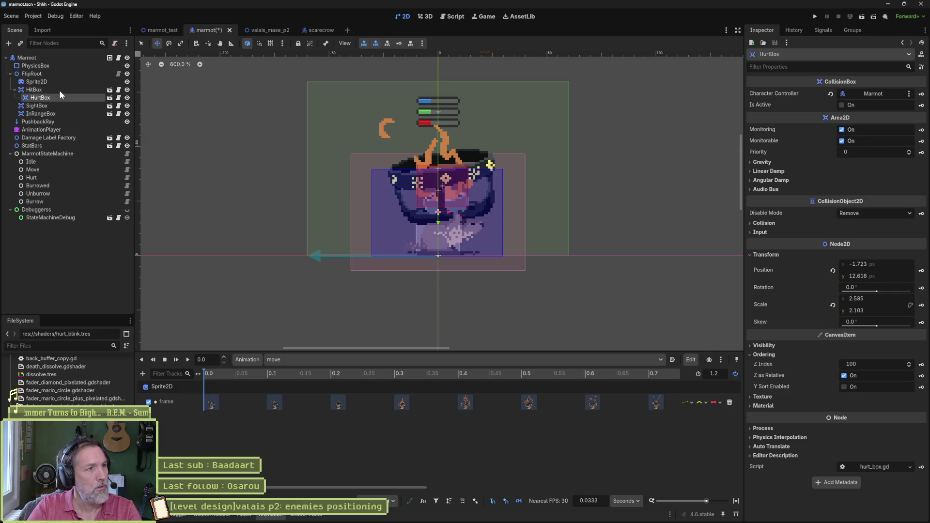
key(ctrl+z)
click(63, 90)
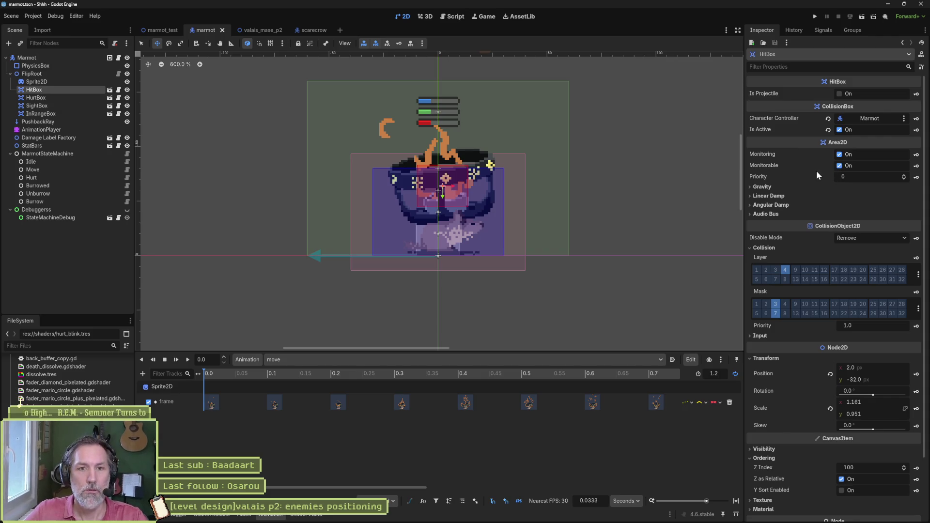
scroll(825, 231, down, 3)
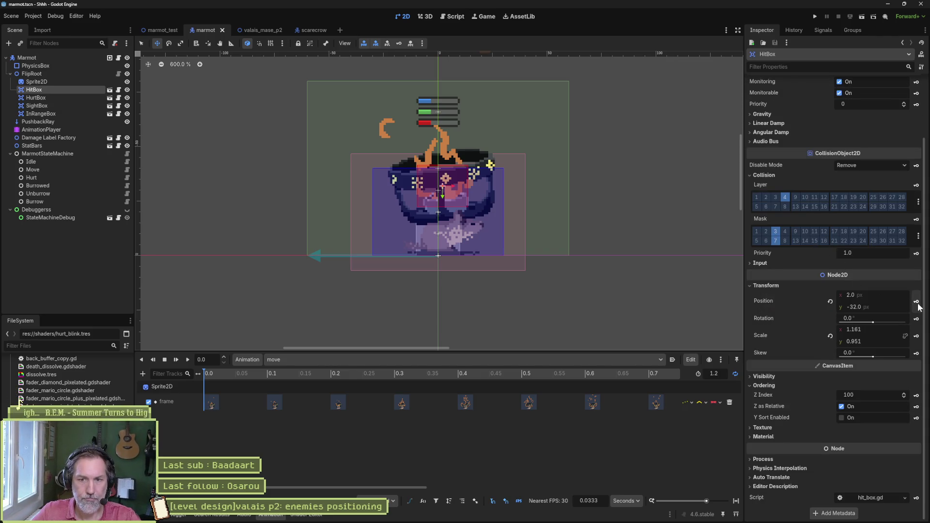
key(k)
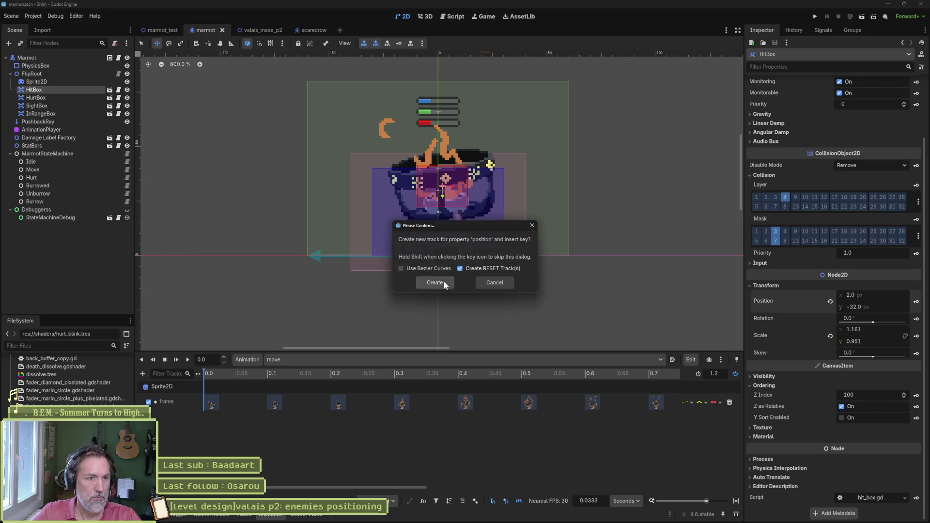
click(443, 281)
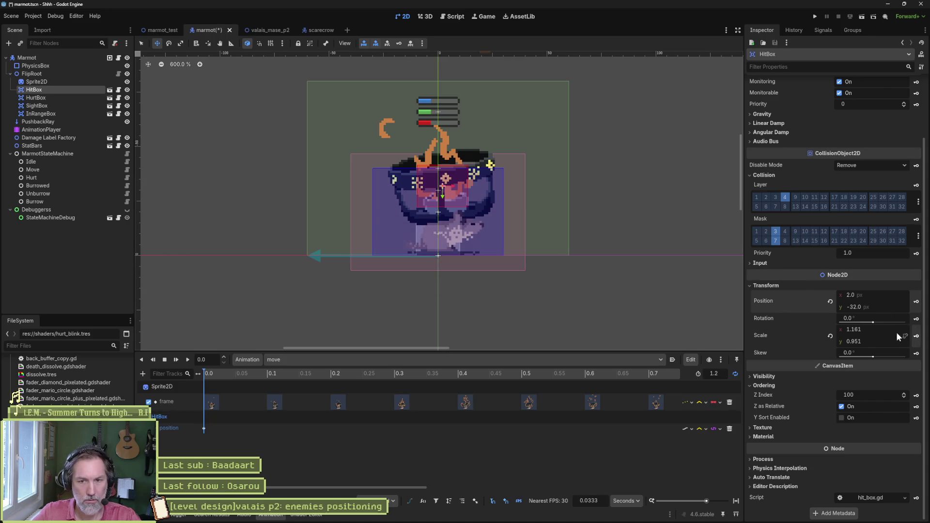
key(k)
click(442, 281)
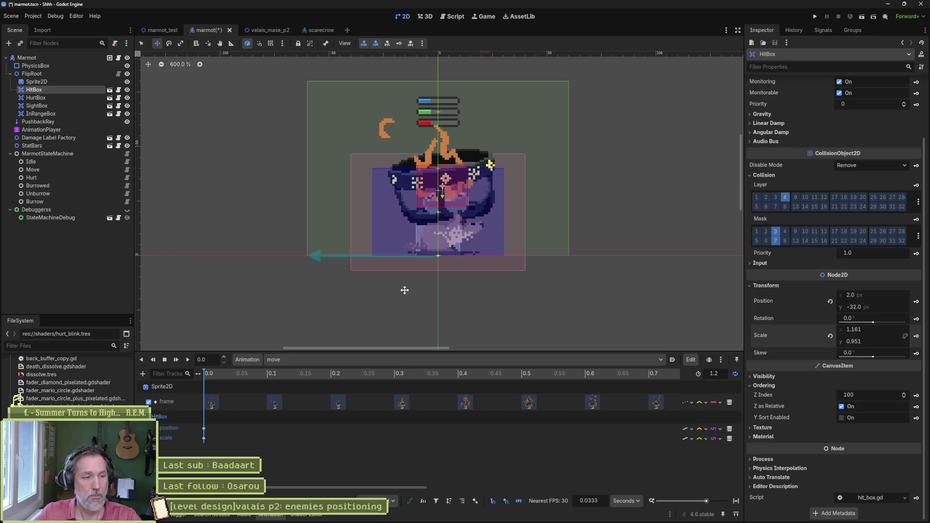
click(736, 501)
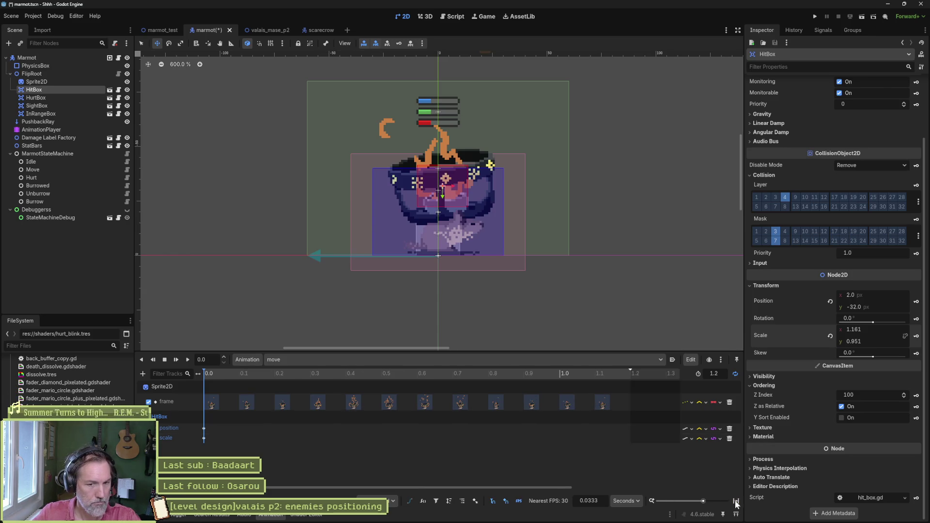
At 0.3 s, enlarge and raise the HitBox over the flames, then key its position and scale.
mouse_move(208, 376)
mouse_down()
mouse_move(324, 375)
mouse_move(312, 381)
mouse_up()
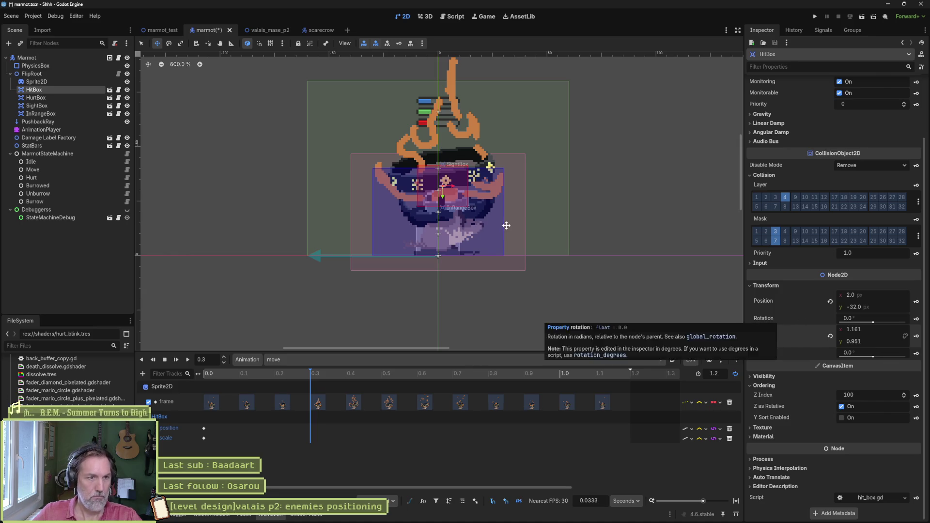
key(s)
mouse_move(454, 193)
mouse_down()
mouse_move(468, 207)
mouse_move(439, 172)
mouse_move(437, 146)
mouse_up()
key(w)
key(s)
mouse_move(494, 127)
mouse_down()
mouse_move(483, 168)
mouse_move(446, 168)
mouse_up()
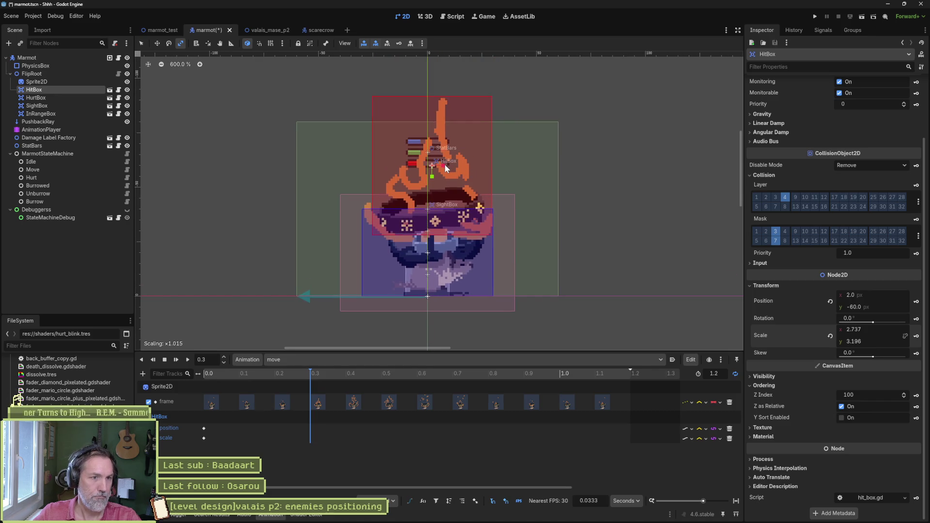
key(w)
drag(432, 178, 433, 182)
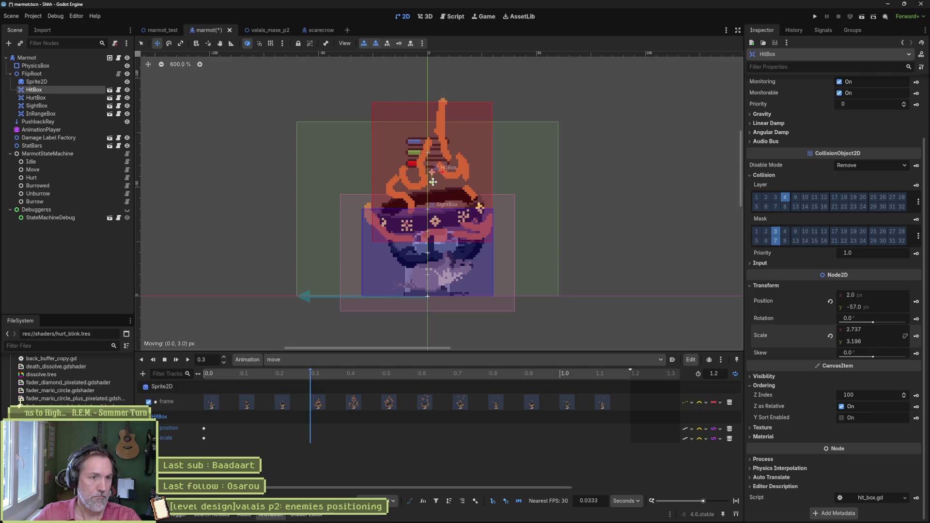
drag(433, 181, 432, 178)
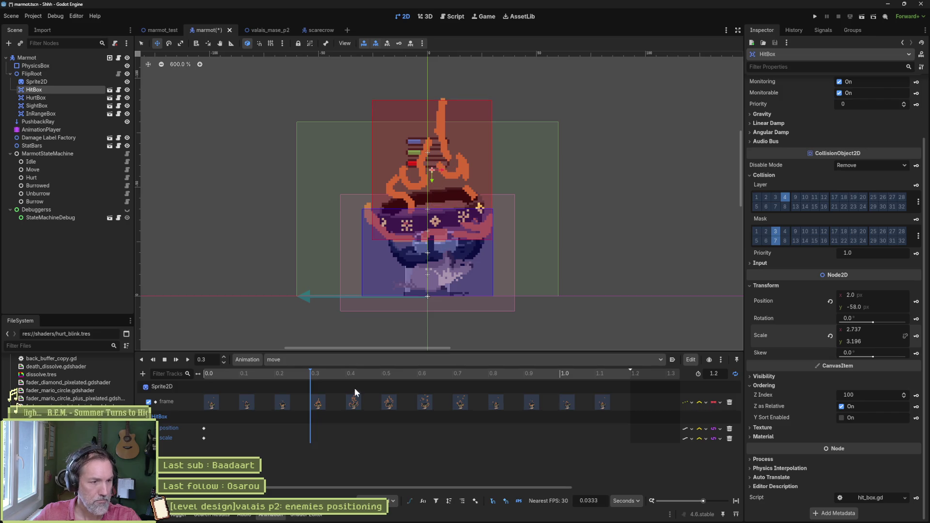
click(916, 301)
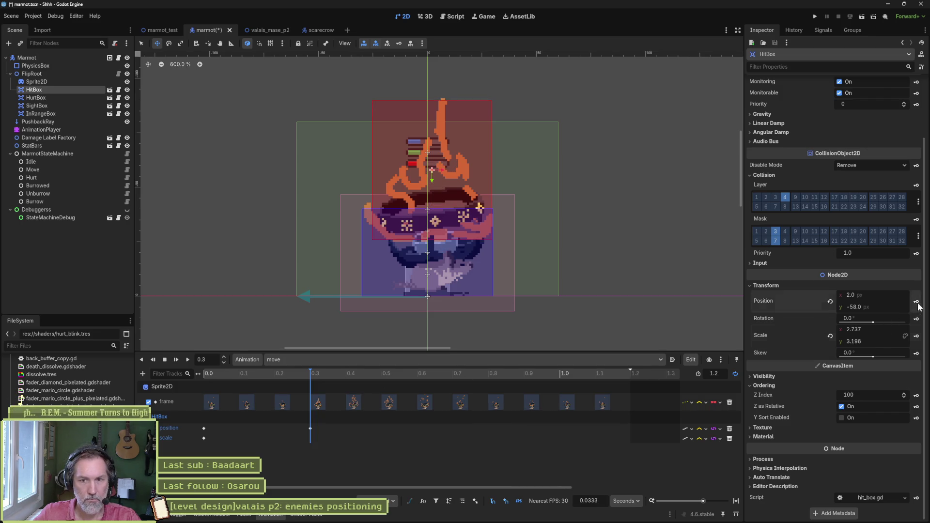
click(916, 338)
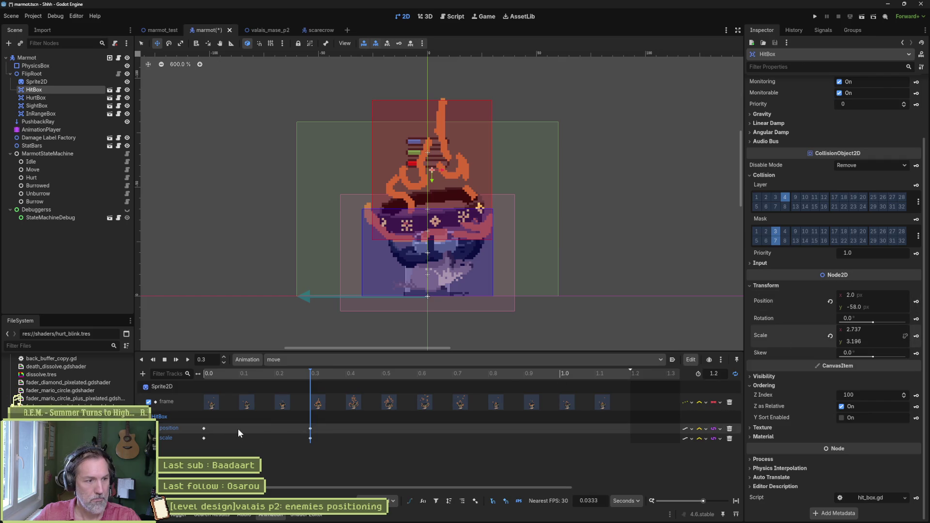
Place HitBox position and scale keys at 0.6 and 0.8 s, checking frames along the timeline.
drag(218, 426, 197, 444)
drag(320, 374, 351, 377)
click(384, 374)
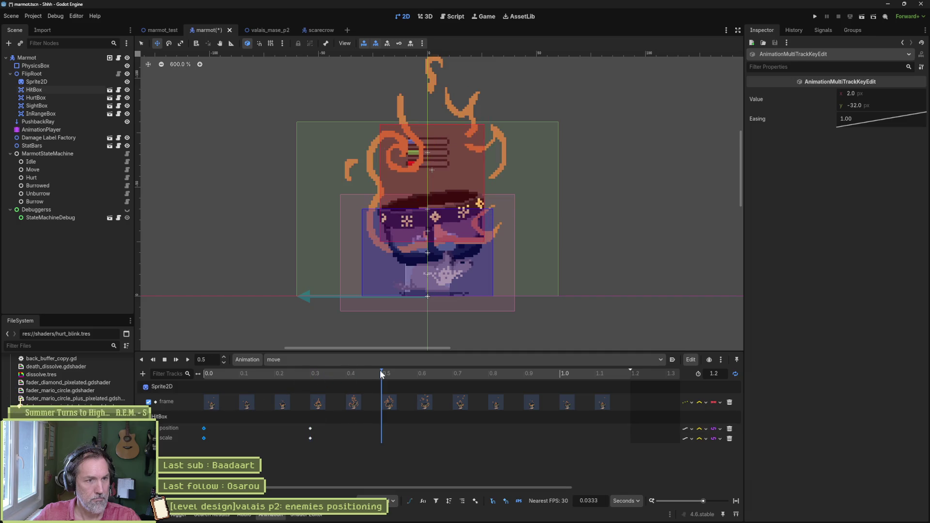
mouse_move(384, 374)
mouse_down()
mouse_move(493, 378)
mouse_move(357, 377)
mouse_move(382, 389)
mouse_move(459, 382)
mouse_move(613, 389)
mouse_move(418, 392)
mouse_up()
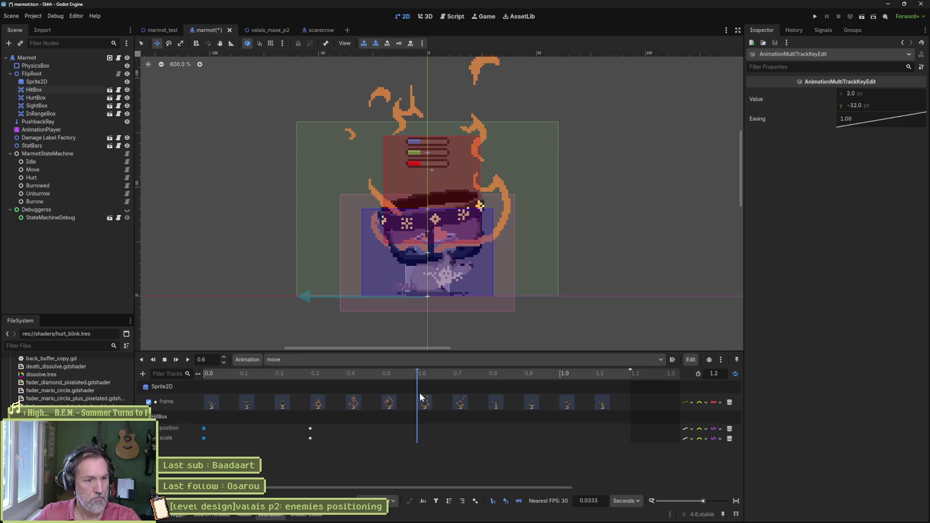
key(Insert)
mouse_move(358, 386)
mouse_down()
mouse_move(236, 373)
mouse_move(413, 383)
mouse_move(388, 385)
mouse_up()
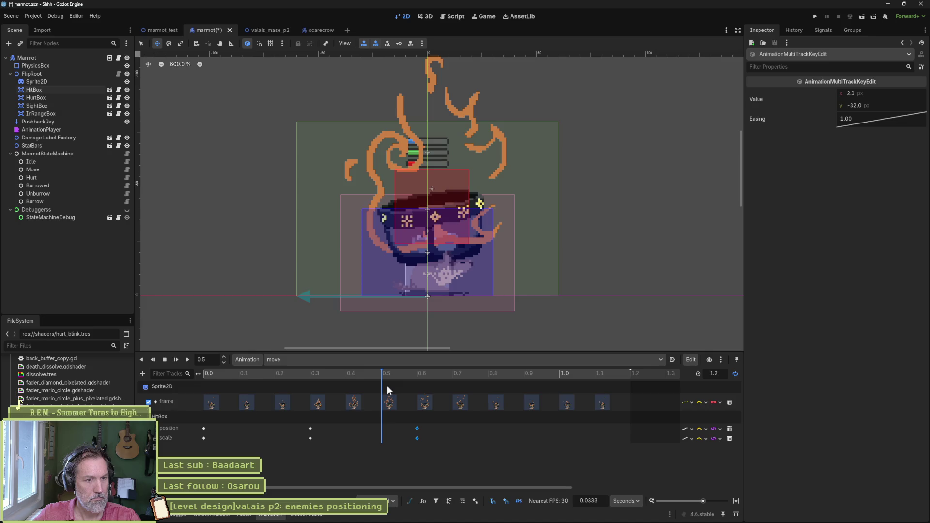
click(309, 434)
drag(309, 435, 314, 442)
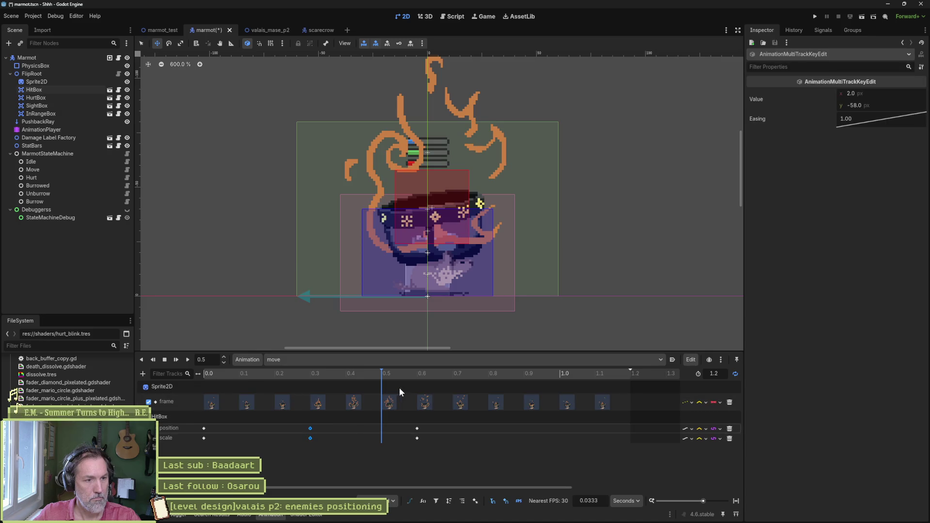
mouse_move(412, 402)
mouse_down()
mouse_move(425, 451)
mouse_move(488, 429)
mouse_up()
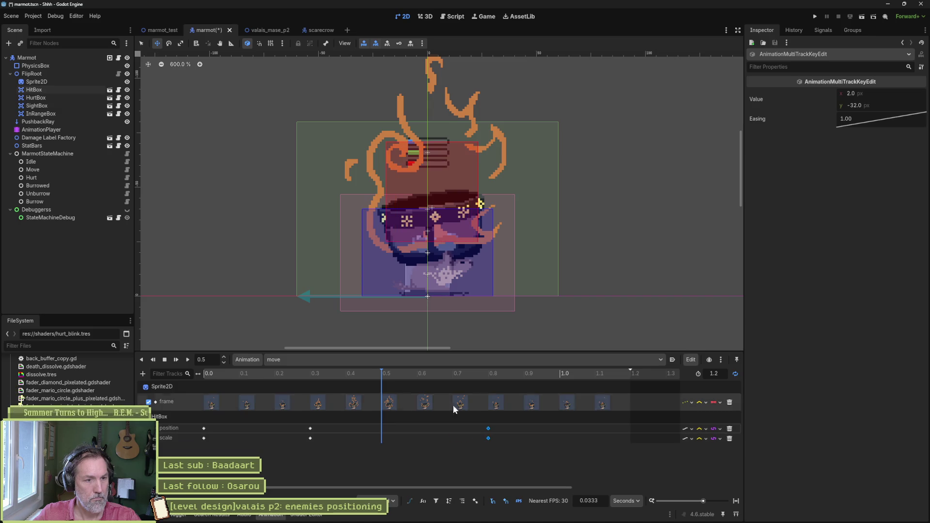
click(418, 376)
key(ctrl+z)
Scrub through the whole move animation to preview the boxes and save the marmot scene.
click(203, 375)
drag(204, 376, 541, 388)
key(ctrl+s)
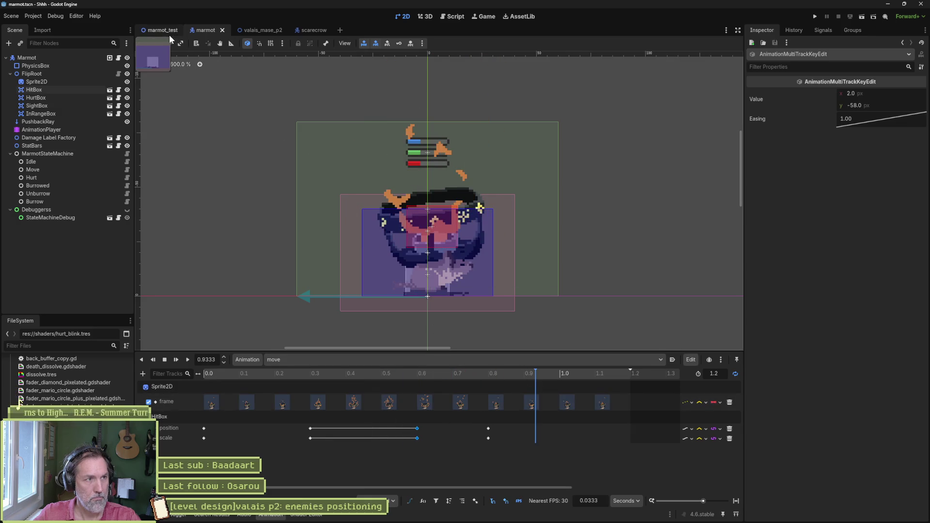
click(170, 35)
Play-test the marmot test level twice, stopping each run, then return to the marmot scene.
key(F6)
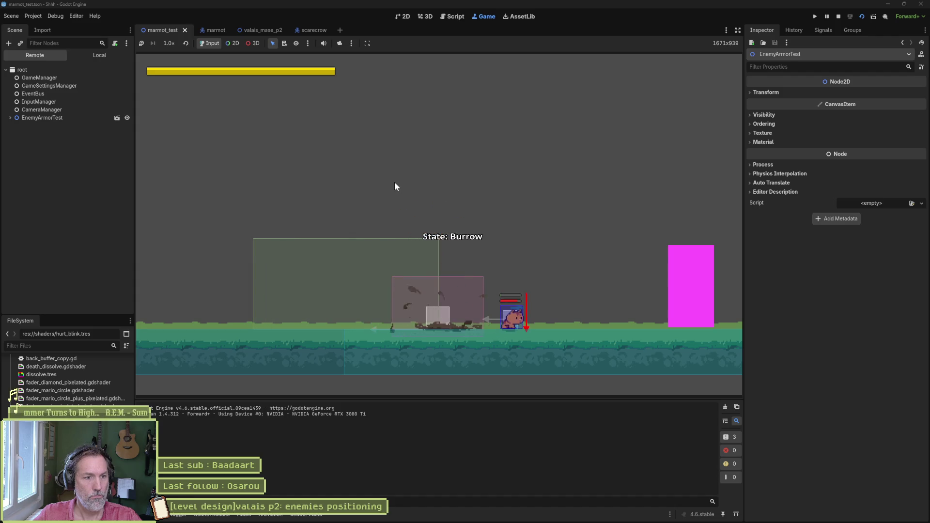
key(F8)
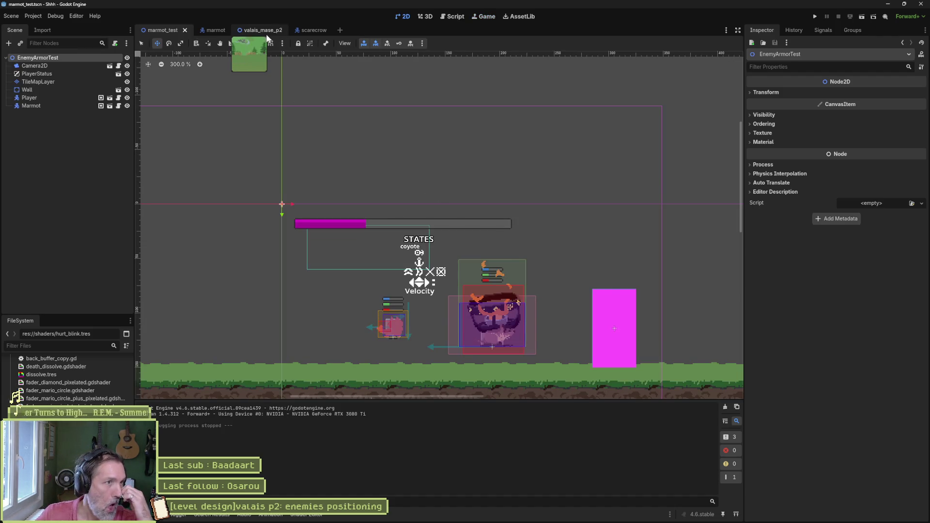
click(213, 30)
key(F5)
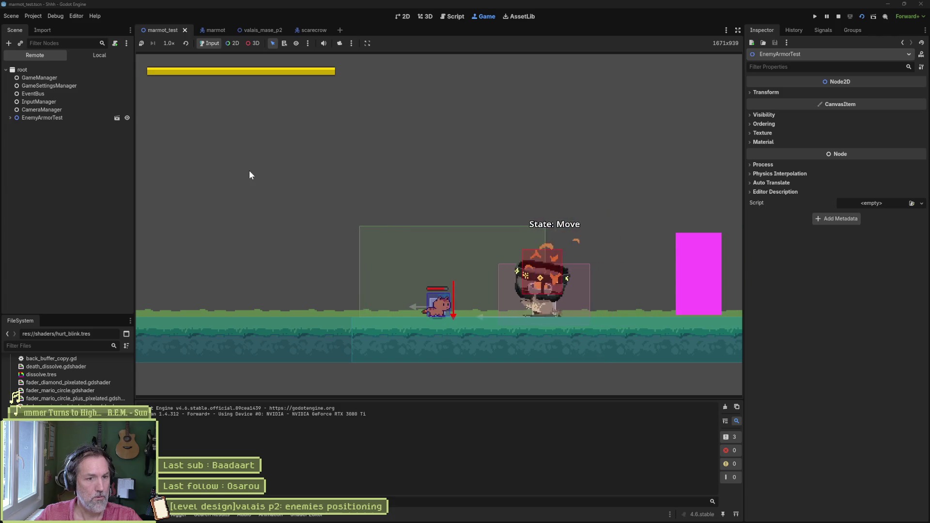
key(F8)
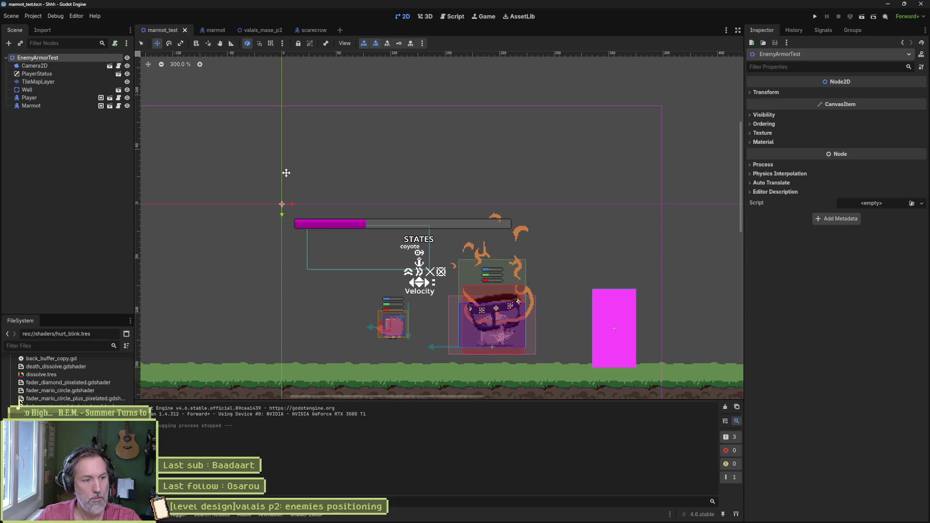
click(217, 31)
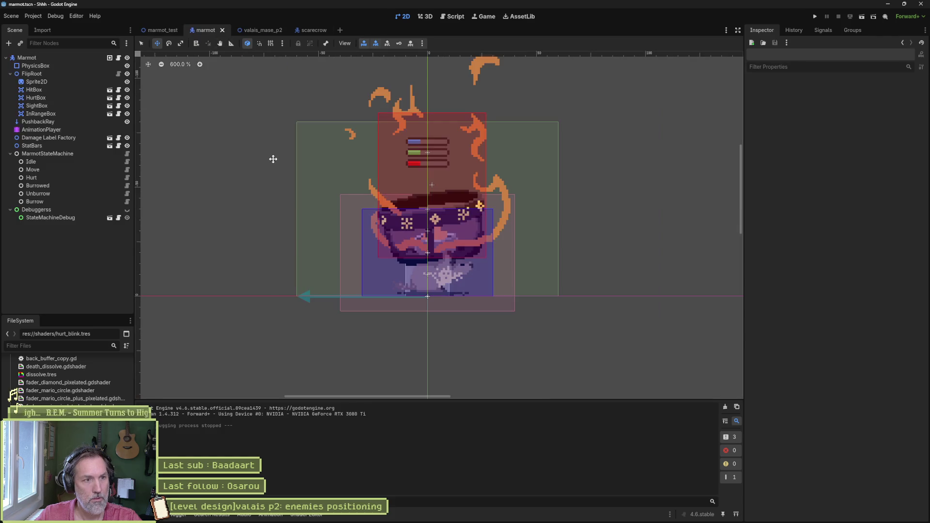
Scrub the marmot's animation to check the boxes, then replay the level walking the player toward the marmot.
click(50, 130)
mouse_move(374, 385)
mouse_down()
mouse_move(188, 381)
mouse_move(339, 378)
mouse_move(263, 378)
mouse_move(383, 394)
mouse_up()
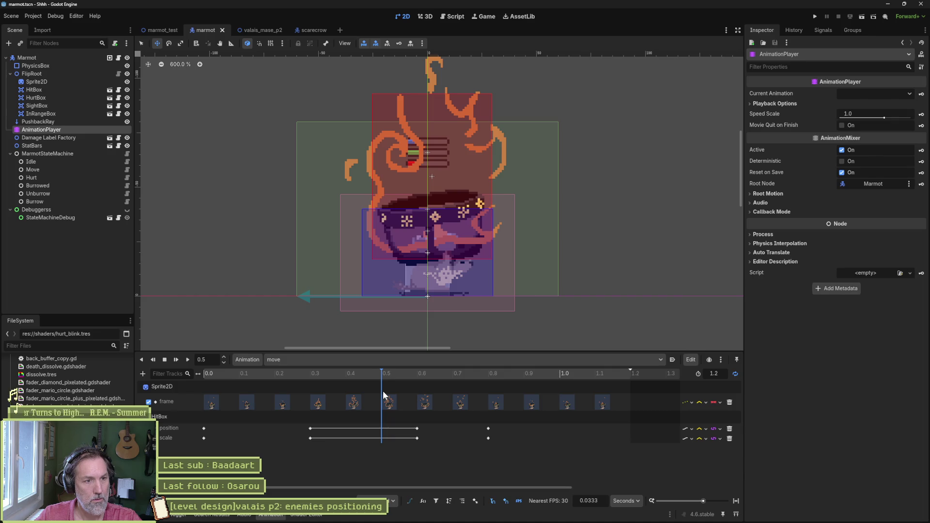
key(F5)
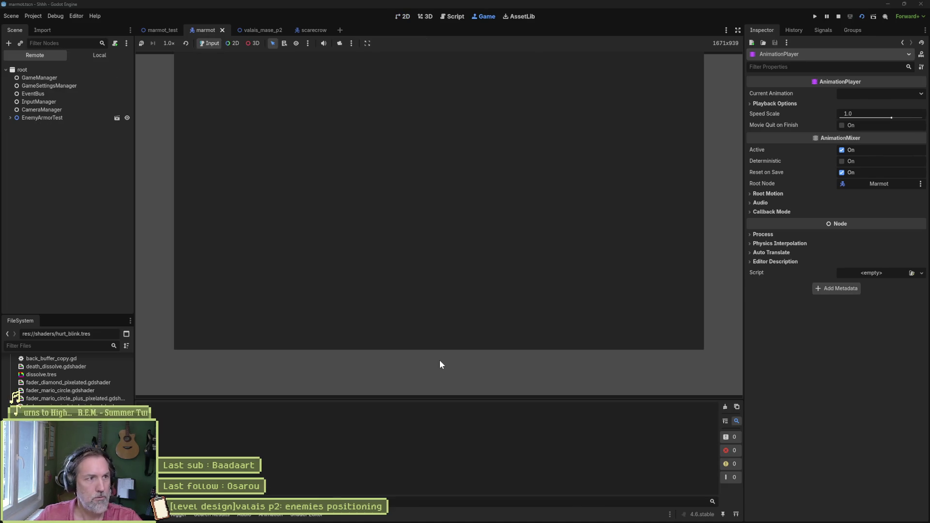
click(160, 30)
key(F6)
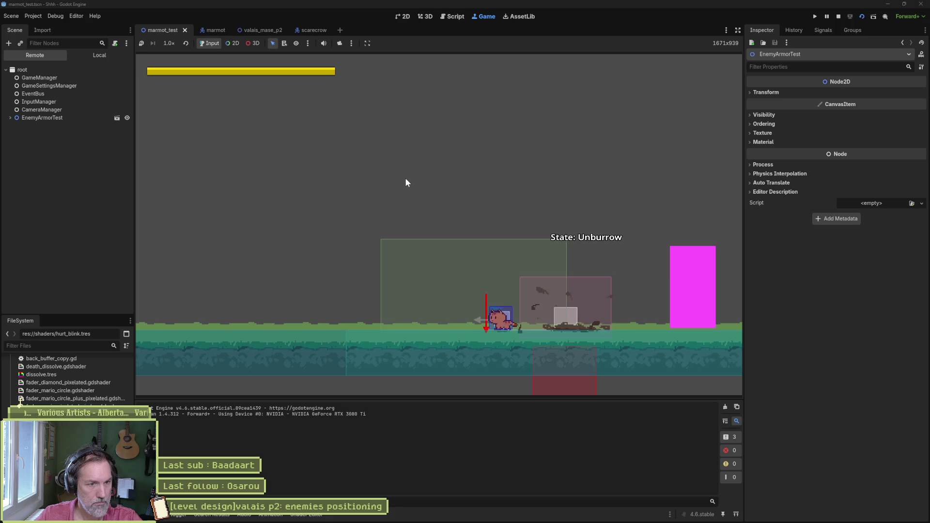
key(Left)
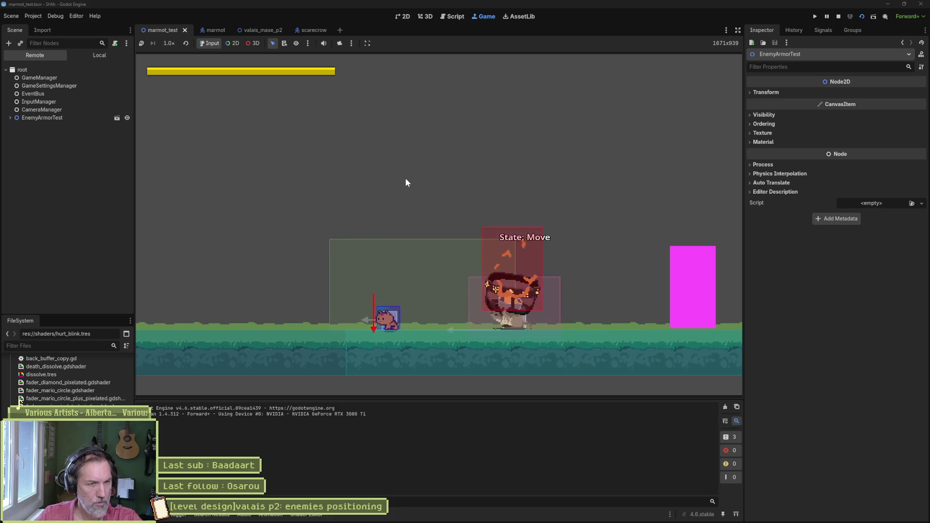
key(F8)
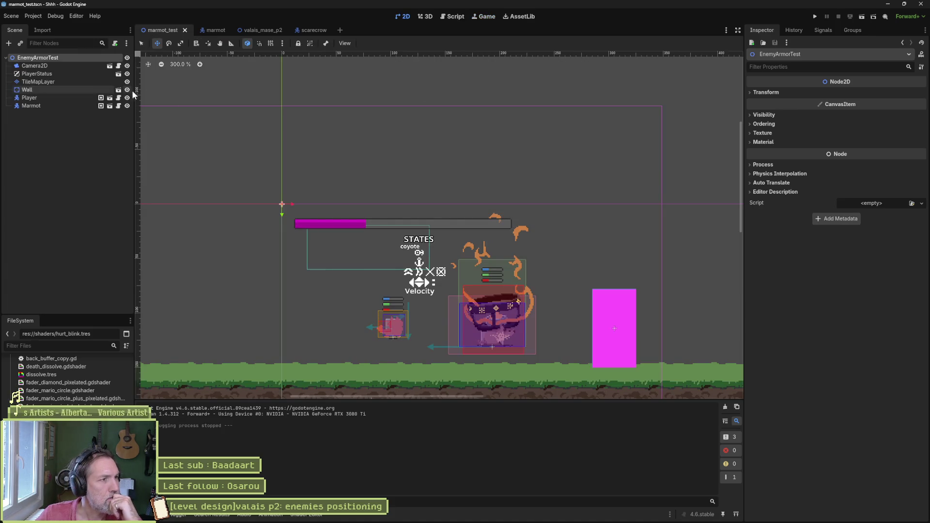
click(207, 32)
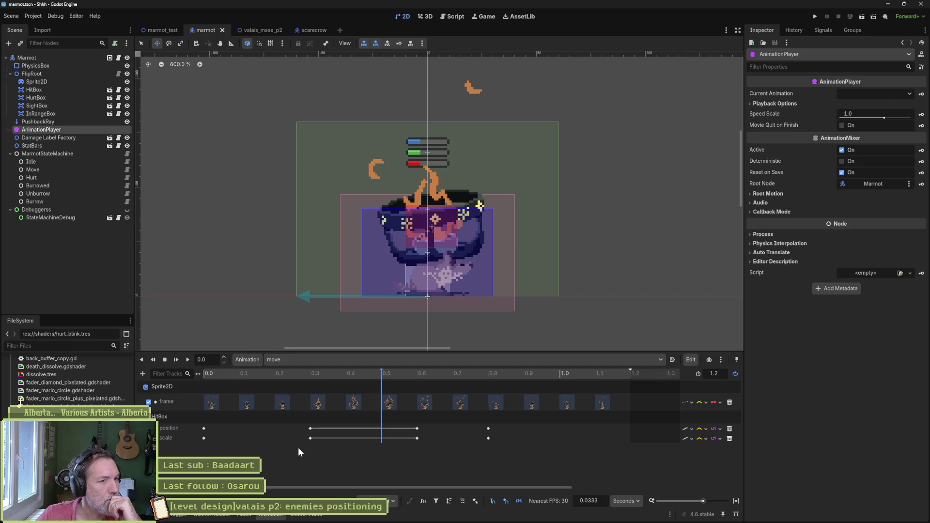
Load the 'unburrow' animation and select its SightBox keys at 0.0 to inspect them.
click(332, 361)
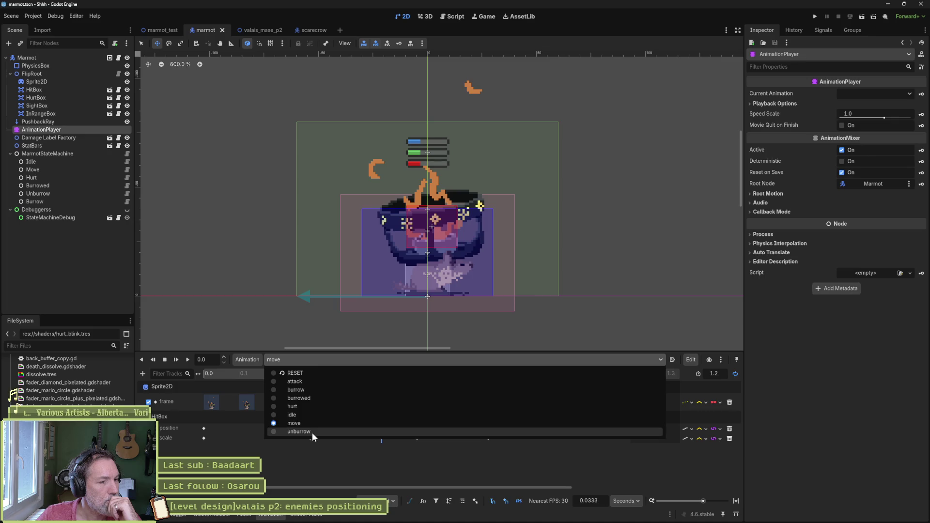
click(312, 432)
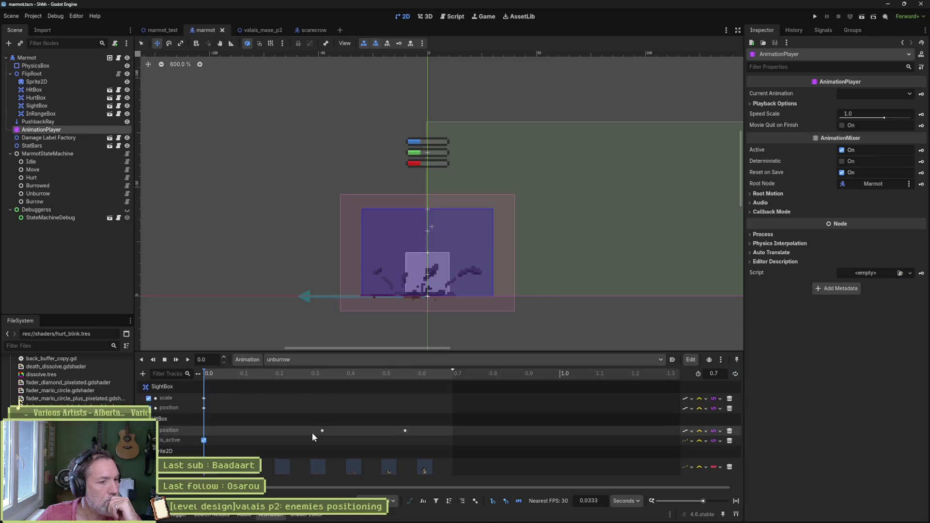
click(162, 386)
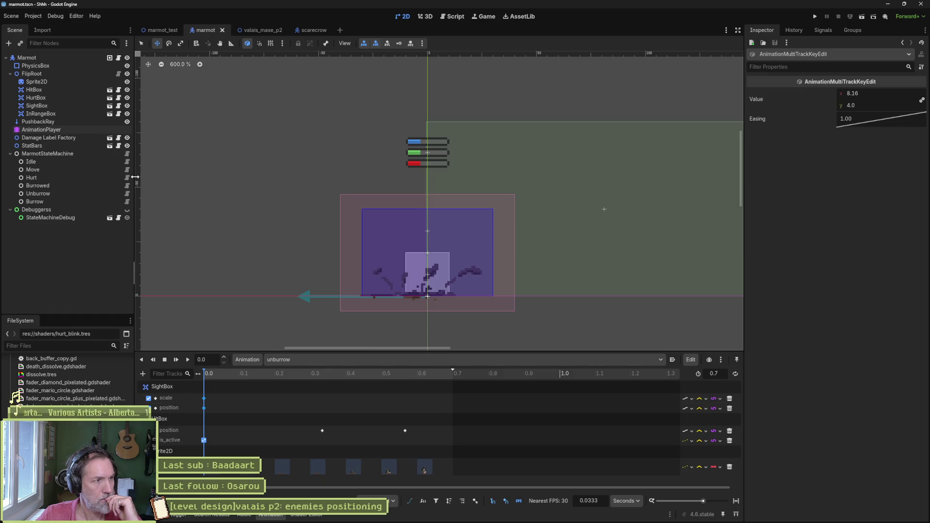
In the move animation, create SightBox position and scale tracks with keys.
click(324, 361)
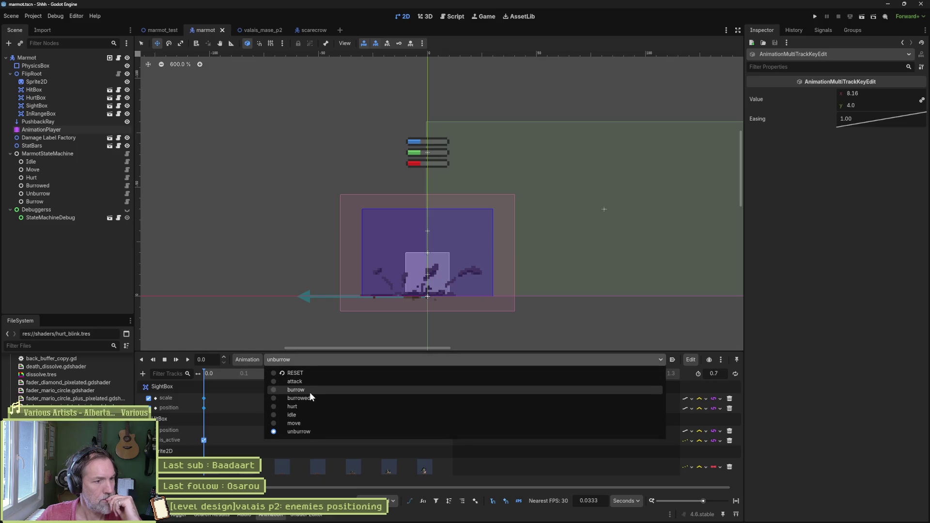
click(304, 422)
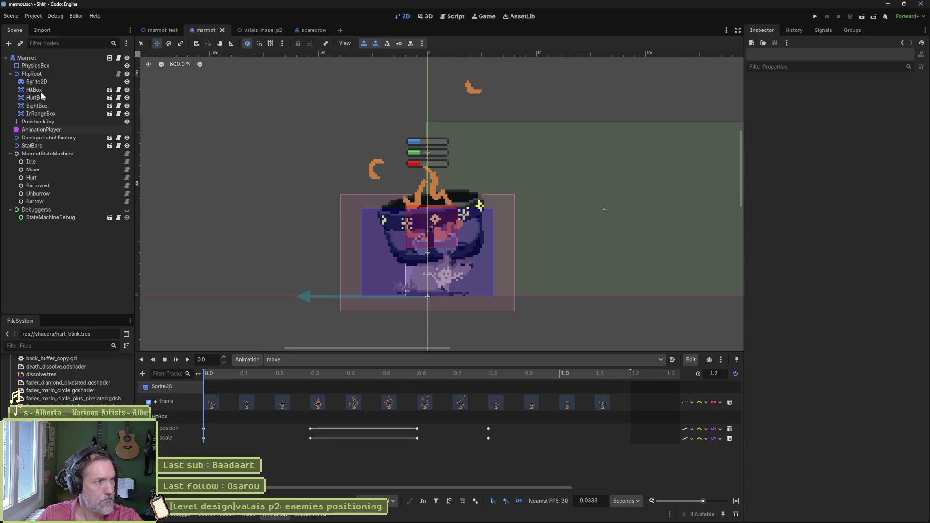
click(38, 110)
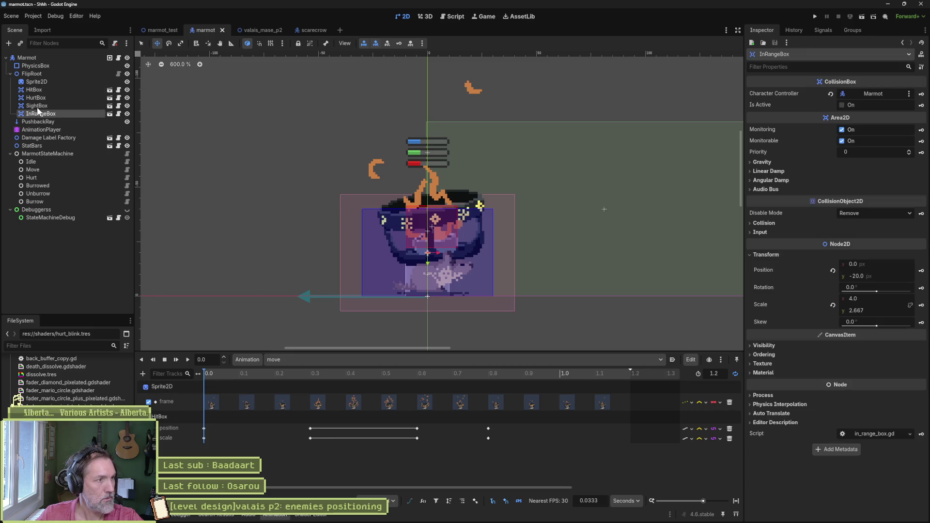
click(39, 105)
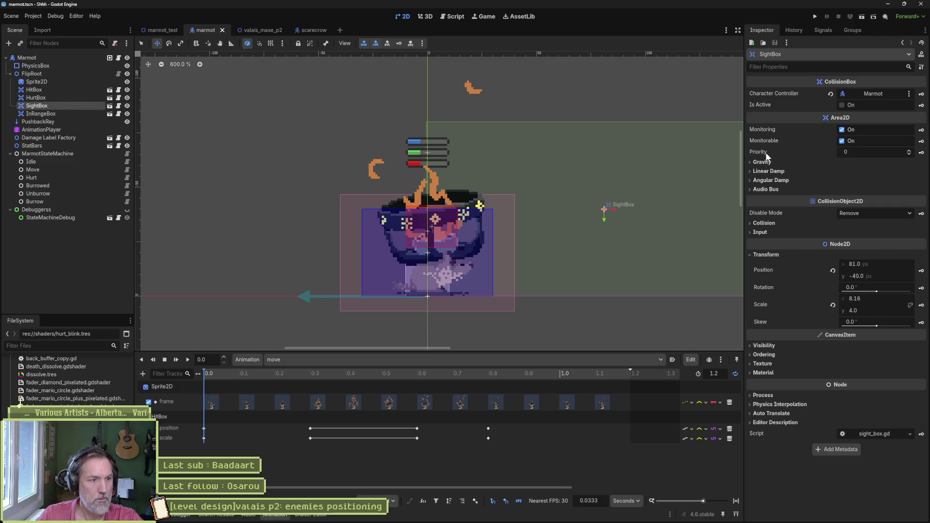
scroll(626, 151, down, 1)
drag(639, 153, 443, 174)
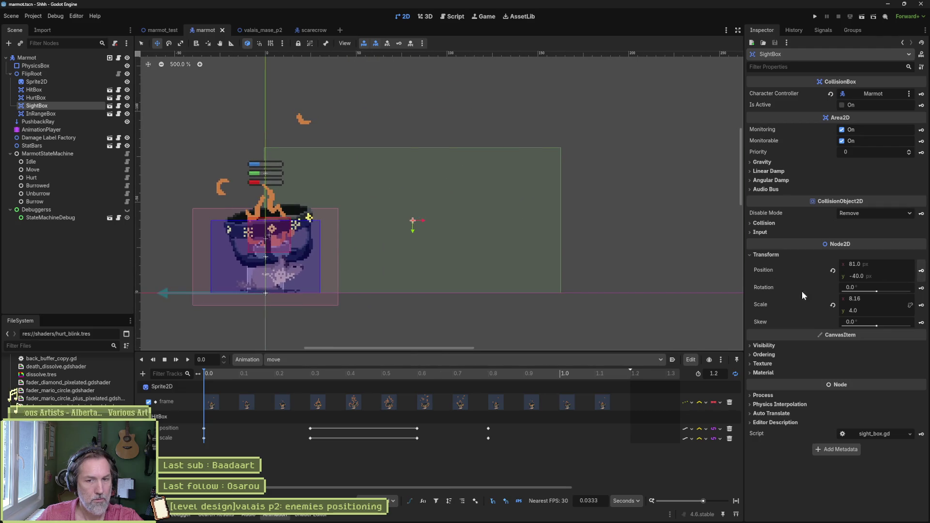
click(922, 270)
click(452, 283)
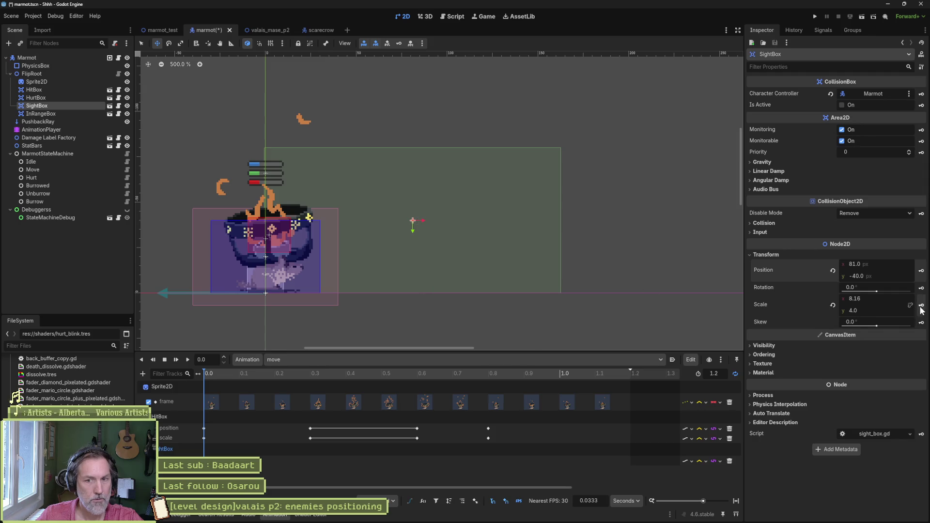
click(436, 288)
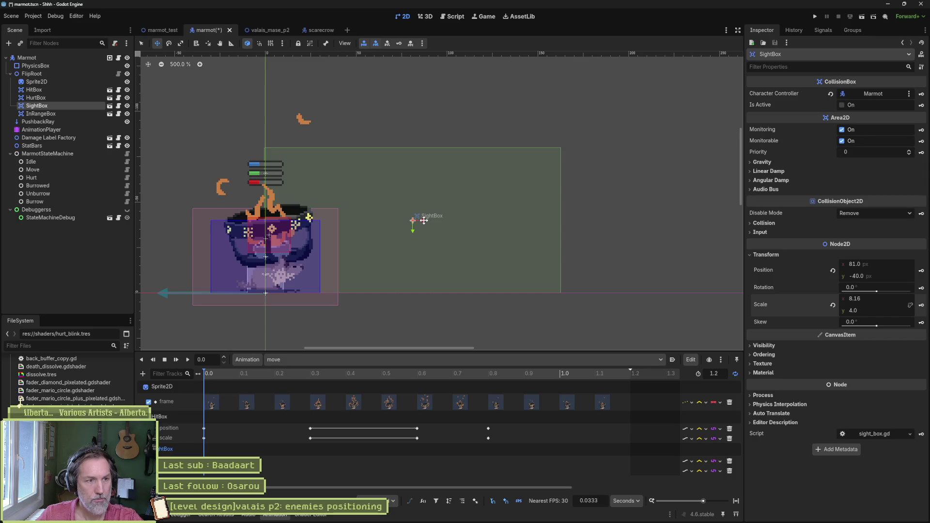
Shift SightBox left to x 48, scale it, and run the marmot_test level.
drag(424, 220, 368, 220)
key(s)
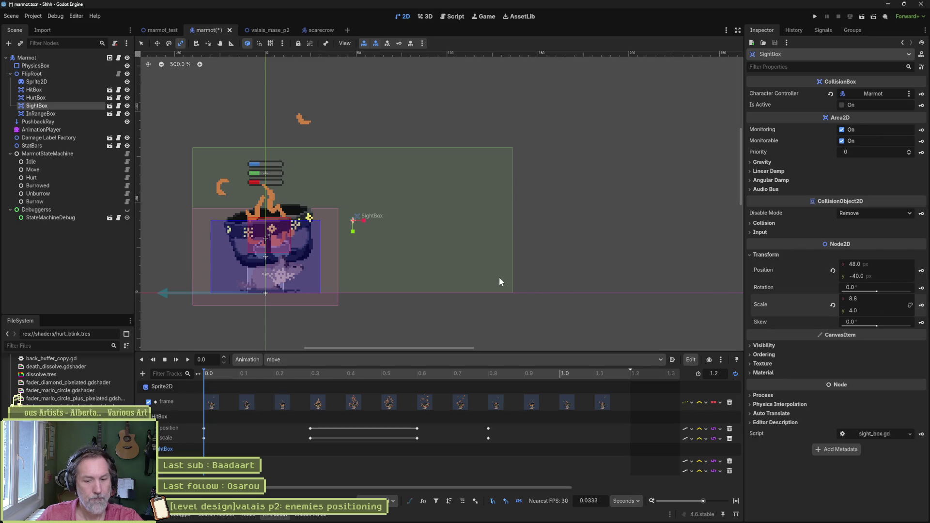
click(191, 31)
key(F6)
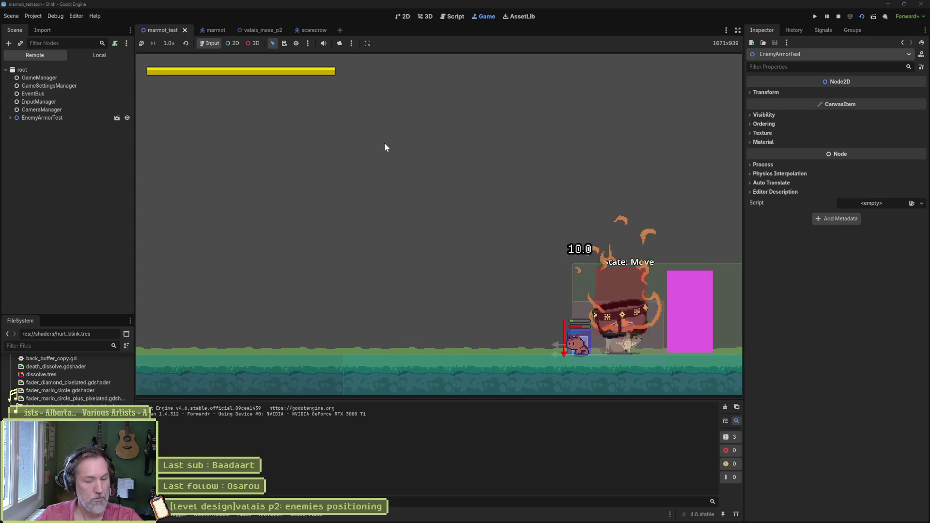
Stop the game and move the move animation's 0.3 s box position and scale keys to 0.4 s.
key(F8)
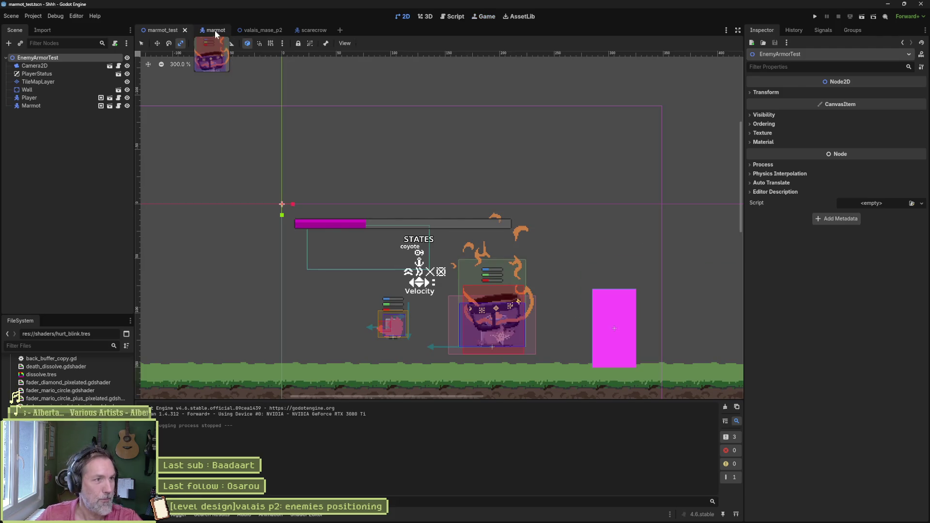
click(213, 30)
click(77, 130)
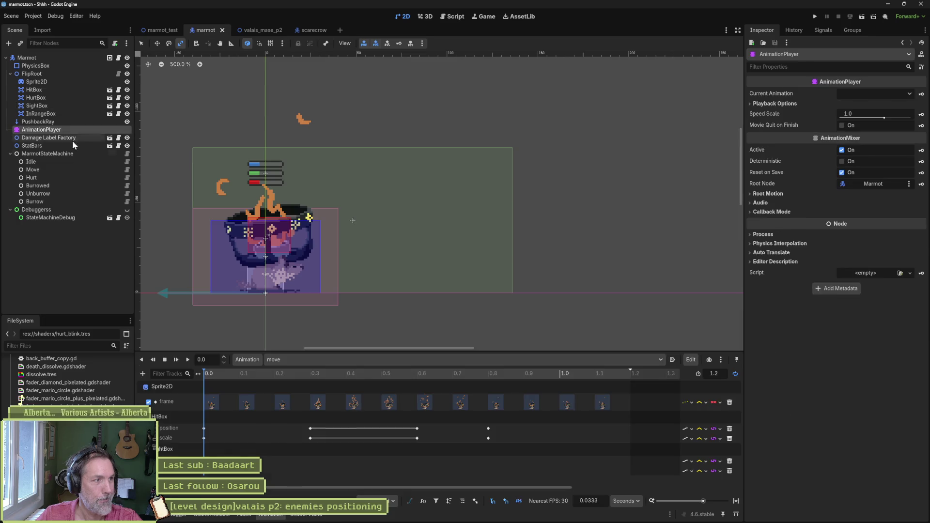
click(367, 364)
click(289, 467)
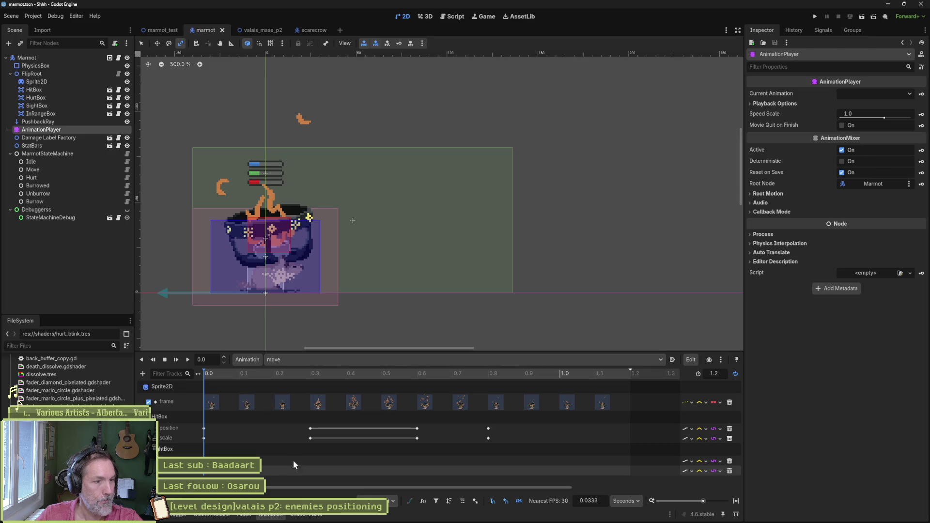
click(311, 378)
drag(301, 425, 320, 442)
Inspect the 0.6 s keys, save the marmot scene, and play-test marmot_test.
drag(411, 420, 422, 449)
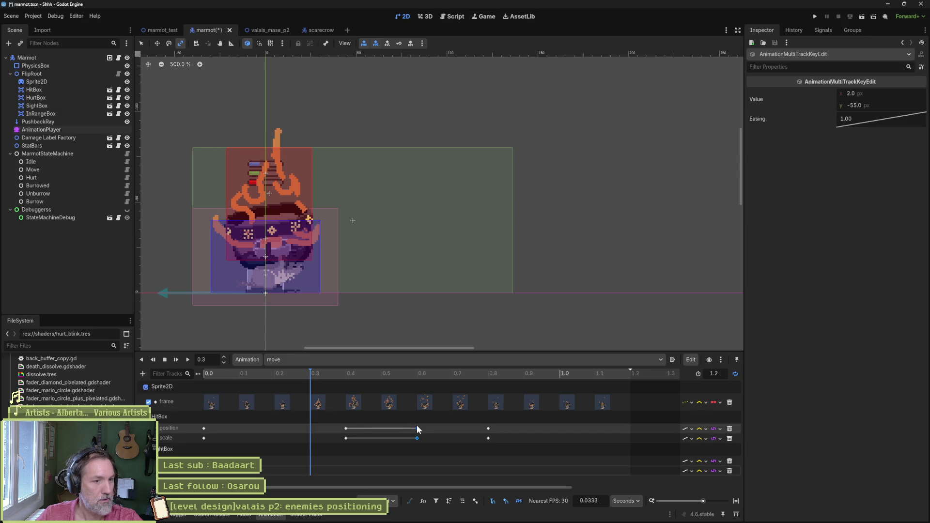
right_click(417, 429)
key(ctrl+s)
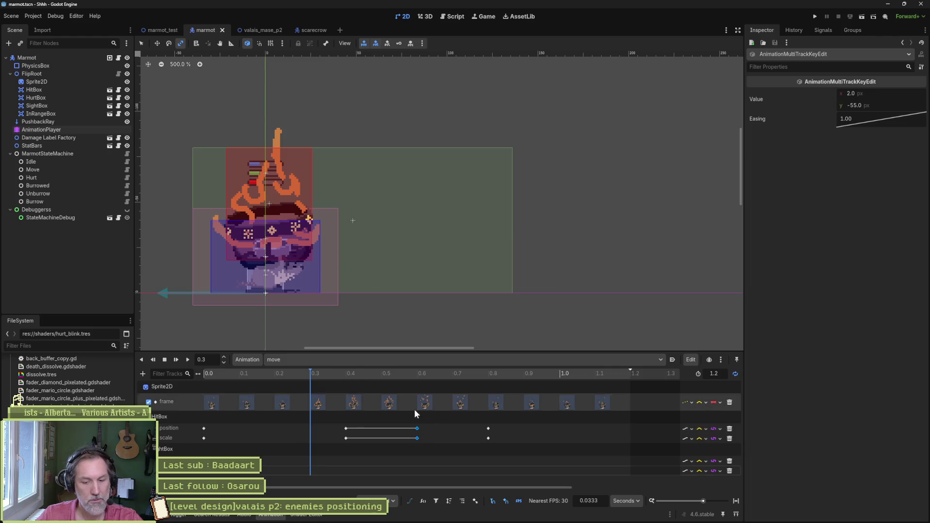
click(153, 32)
key(F6)
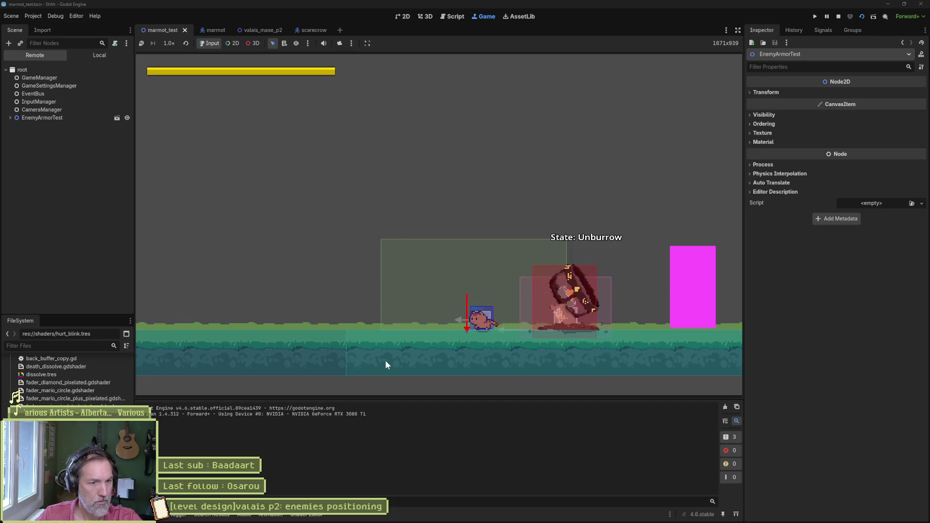
key(Right)
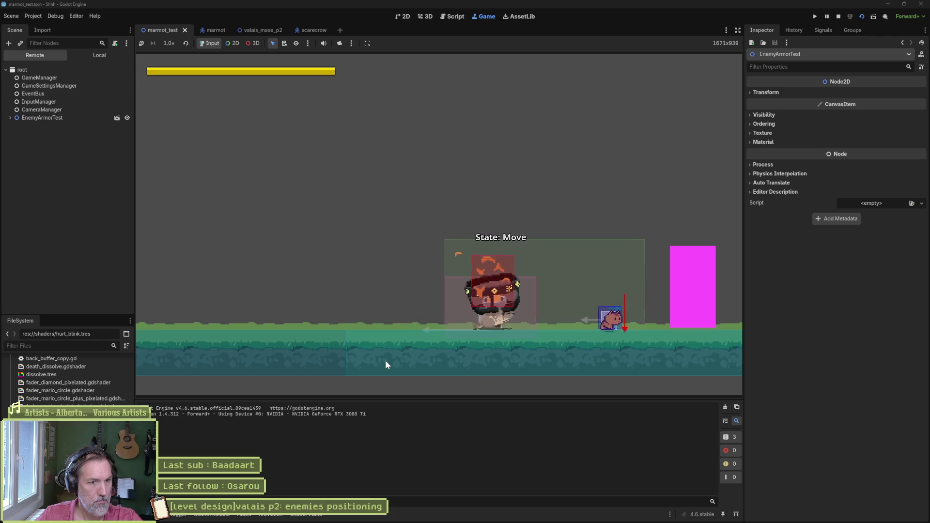
key(Left)
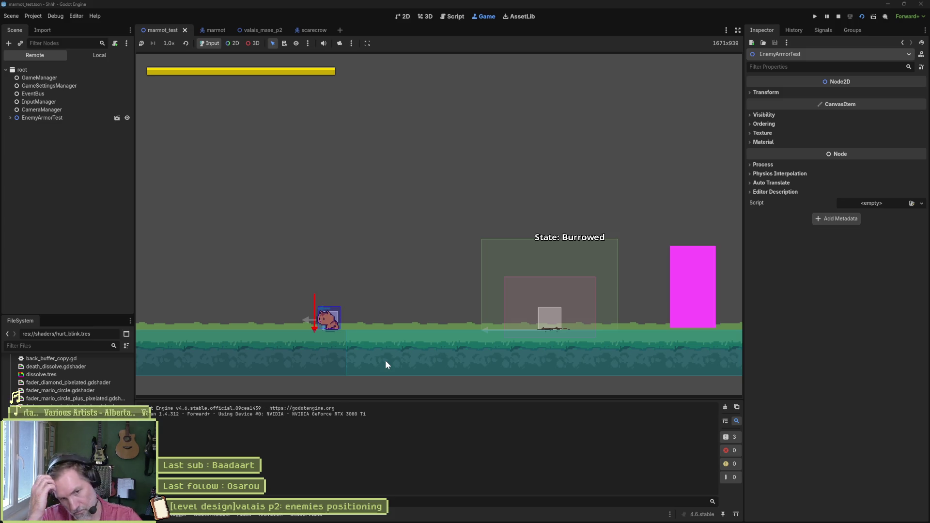
key(Right)
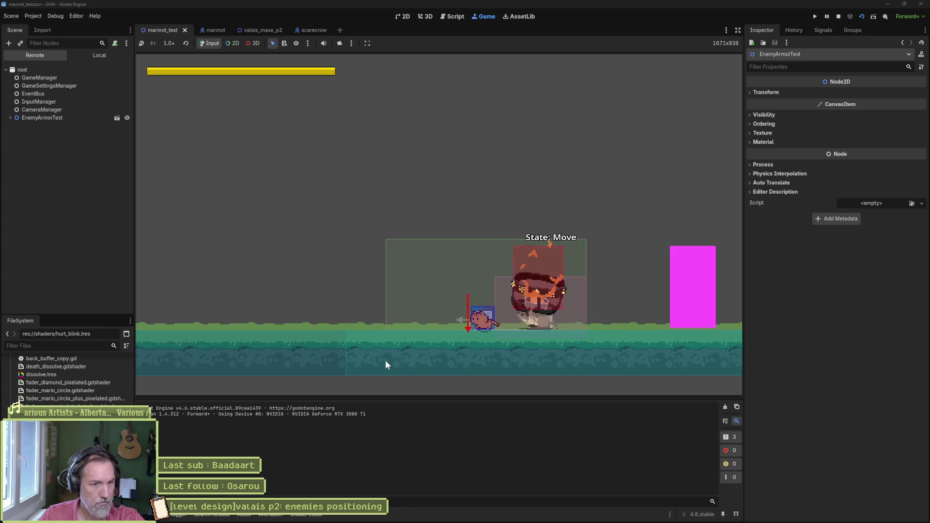
key(Left)
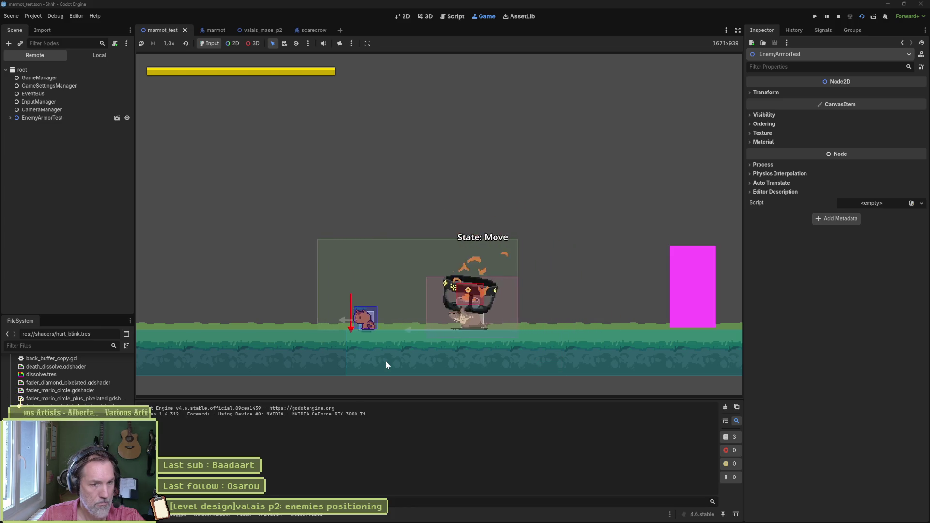
key(F8)
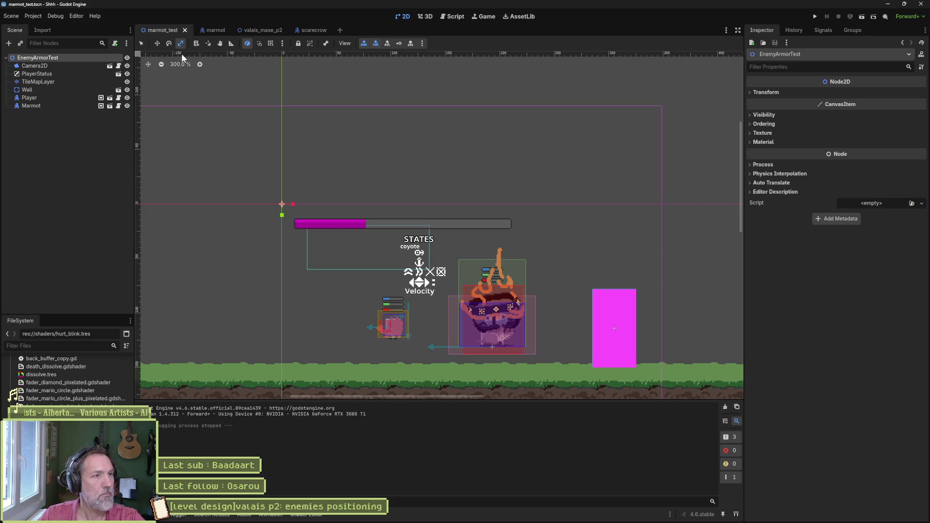
Disable the SightBox scale track in the 'unburrow' animation and rerun marmot_test.
click(209, 32)
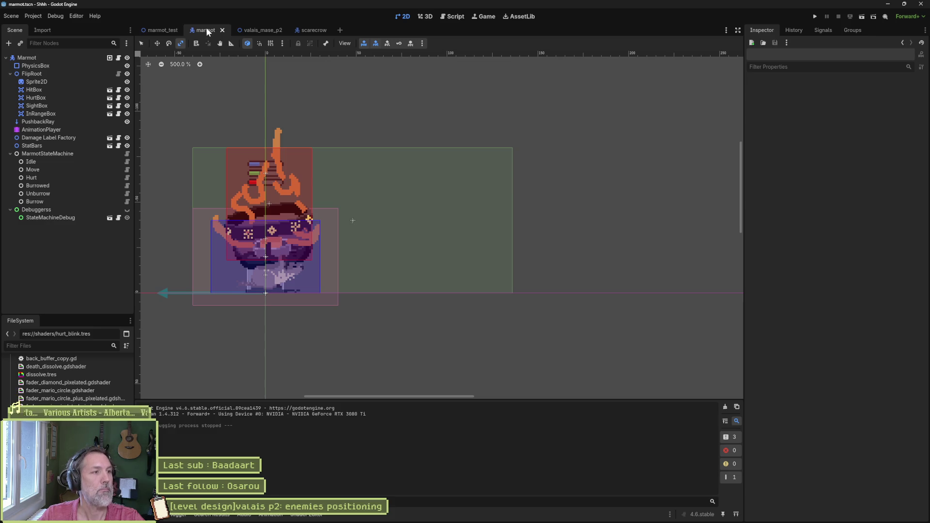
click(46, 129)
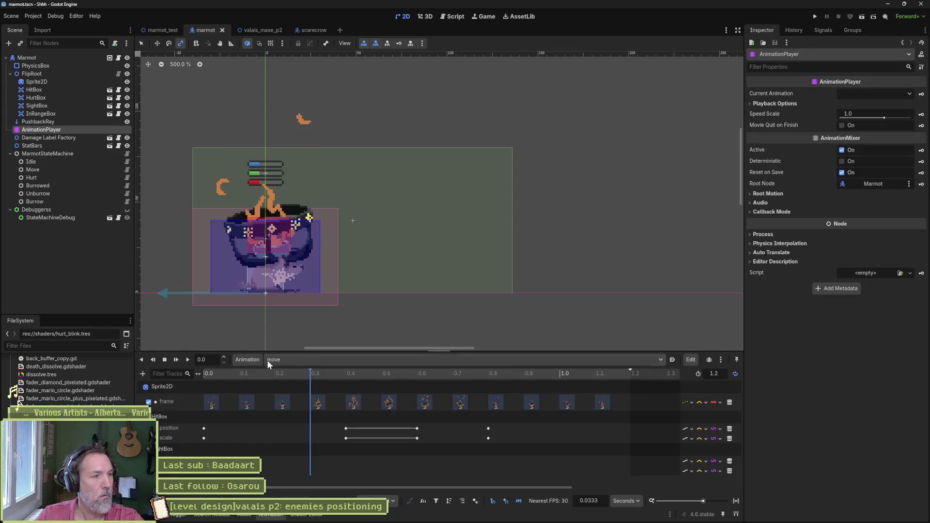
click(325, 359)
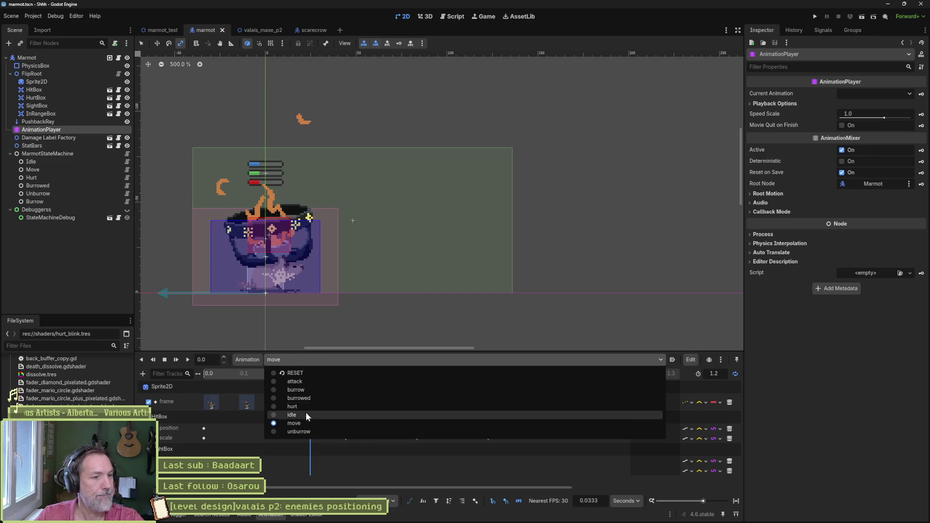
click(301, 431)
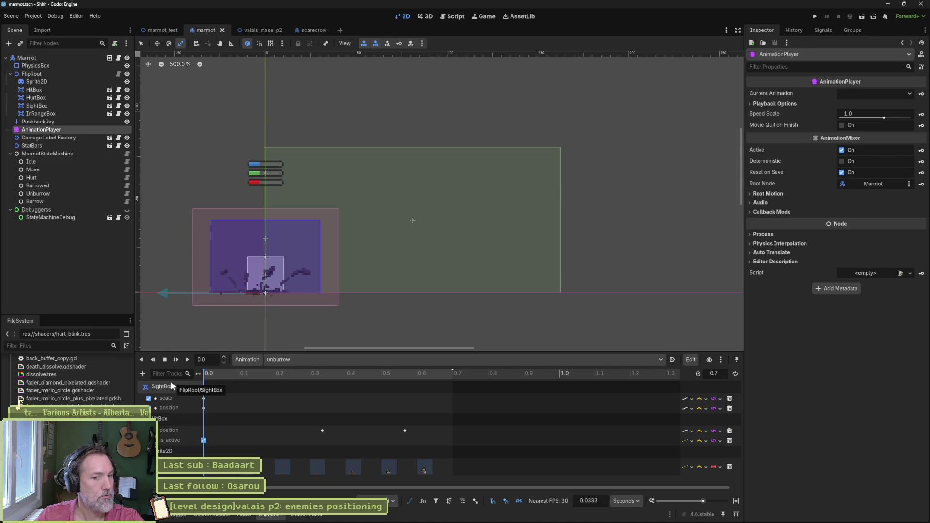
click(148, 398)
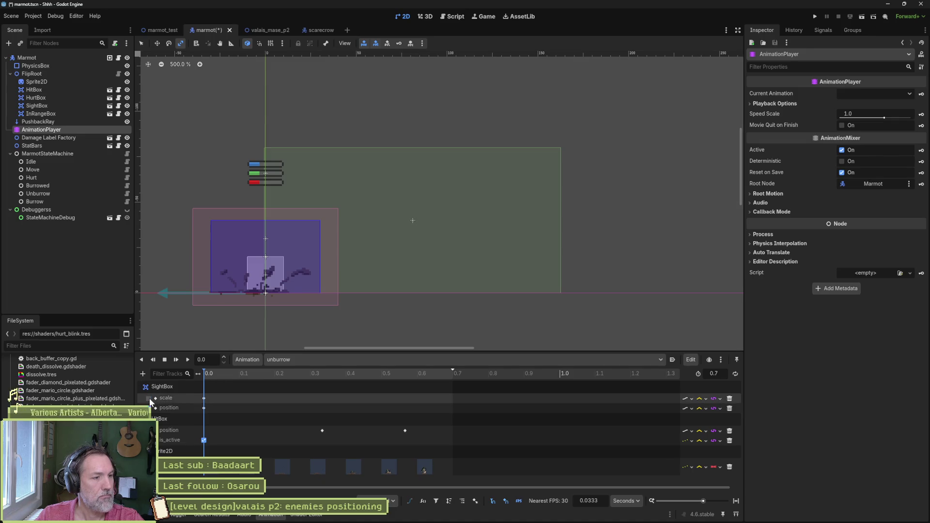
click(163, 30)
key(F6)
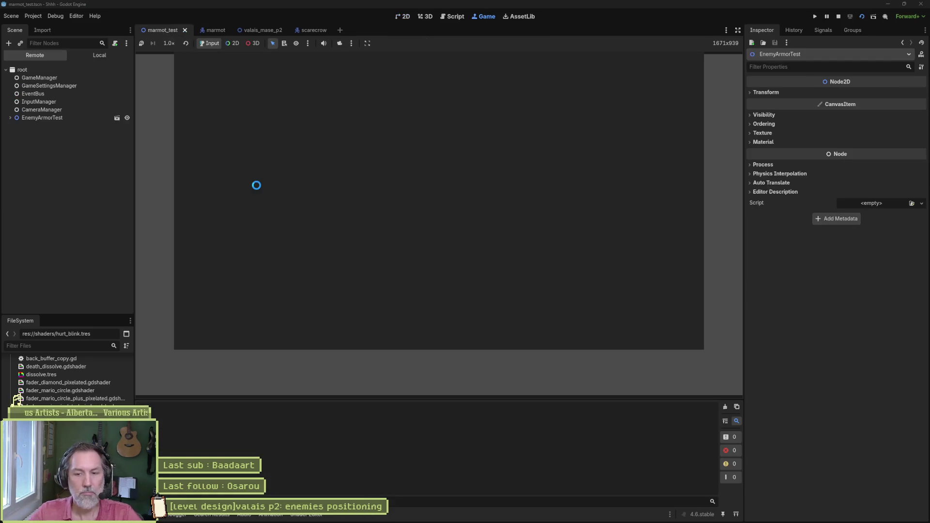
key(Right)
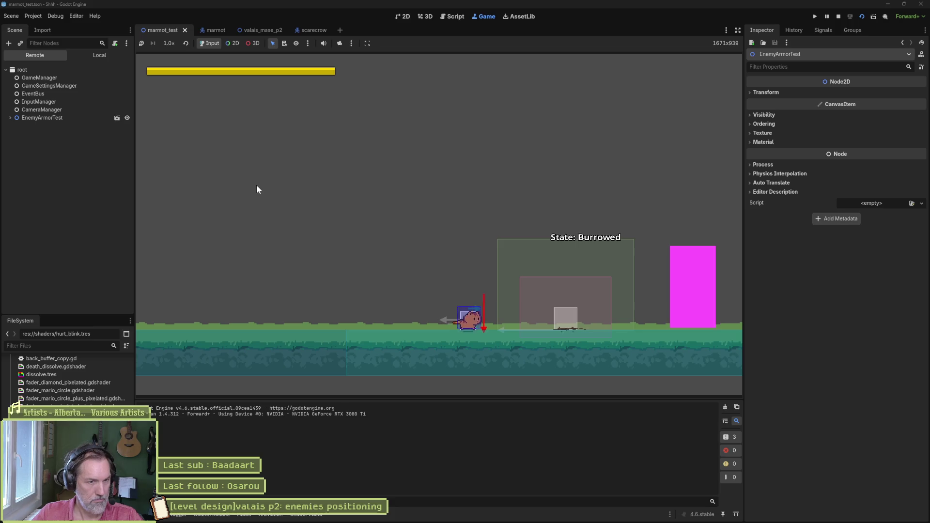
key(Left)
key(Right)
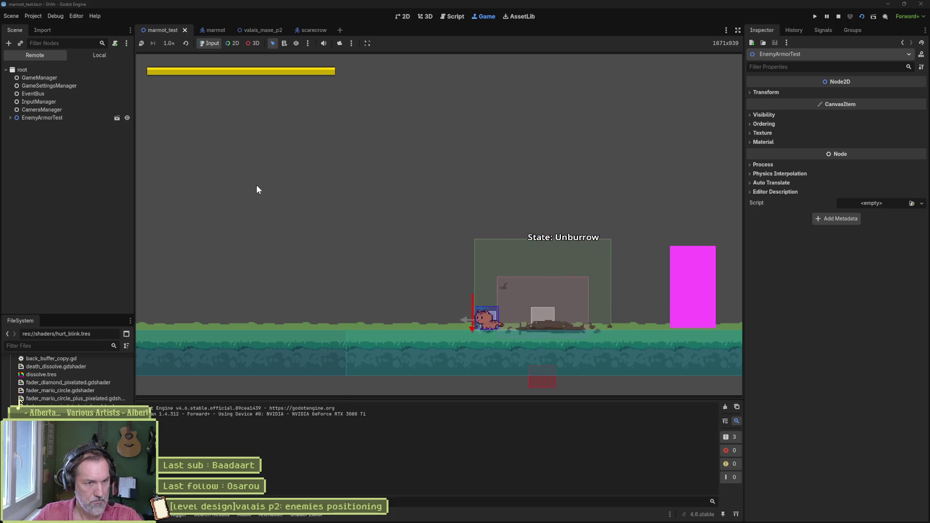
key(Left)
key(Right)
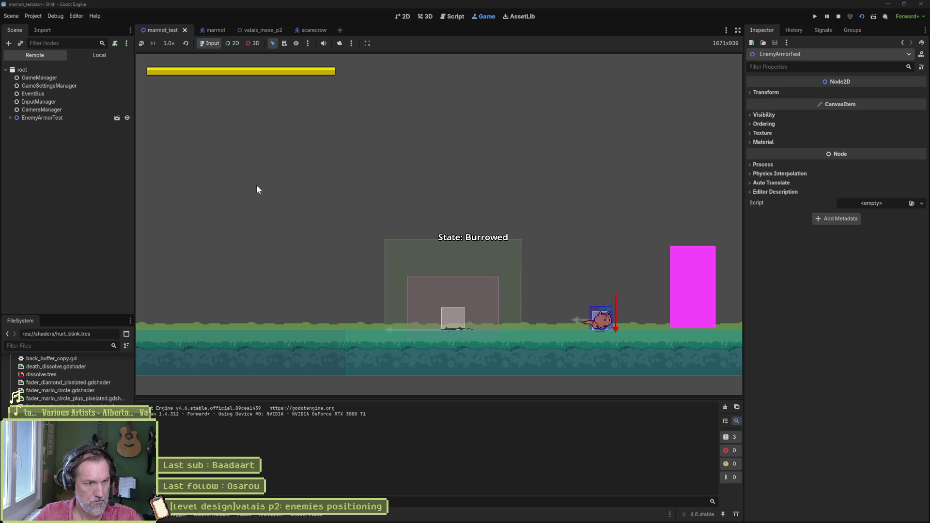
key(Left)
key(Right)
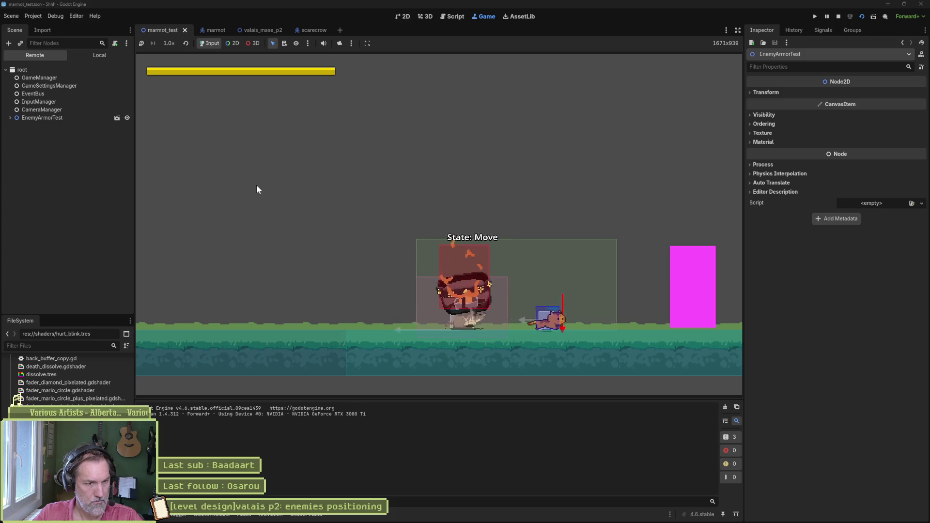
key(Left)
key(Left)
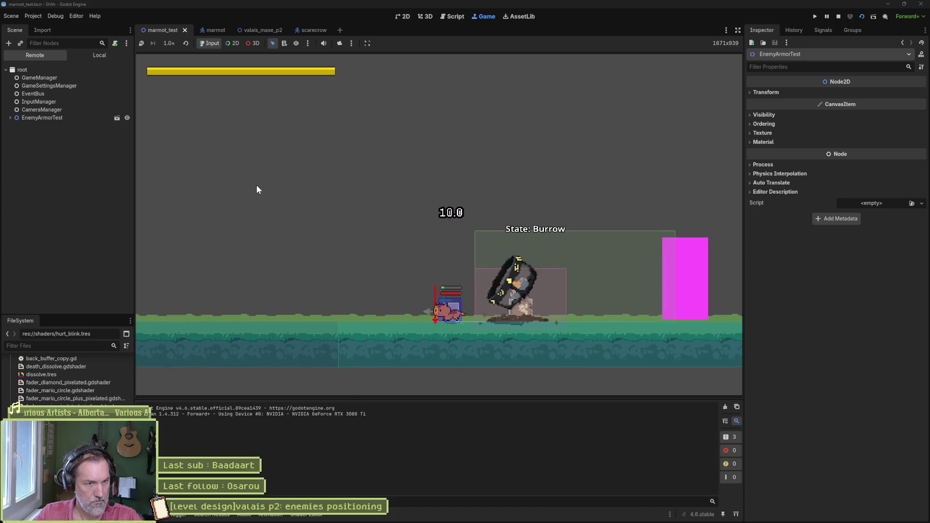
key(Right)
key(Right)
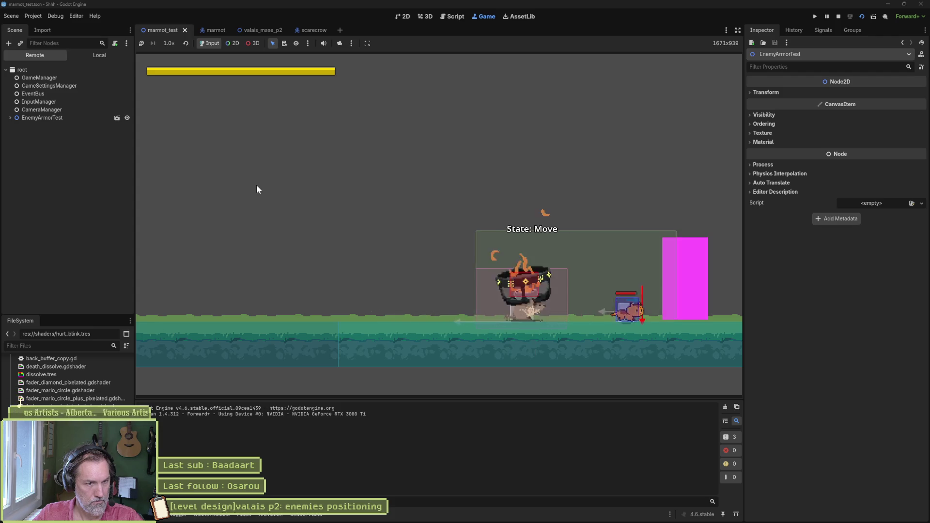
key(Left)
key(Left)
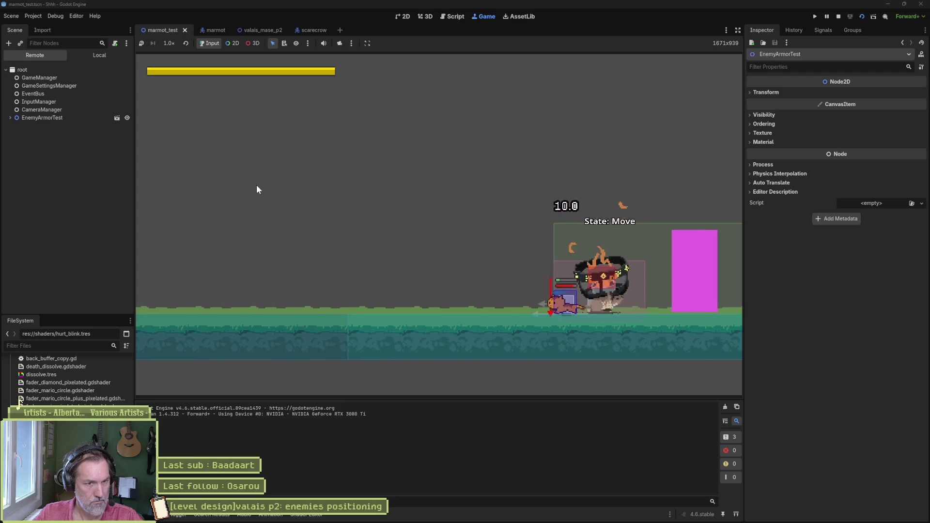
key(Right)
key(Left)
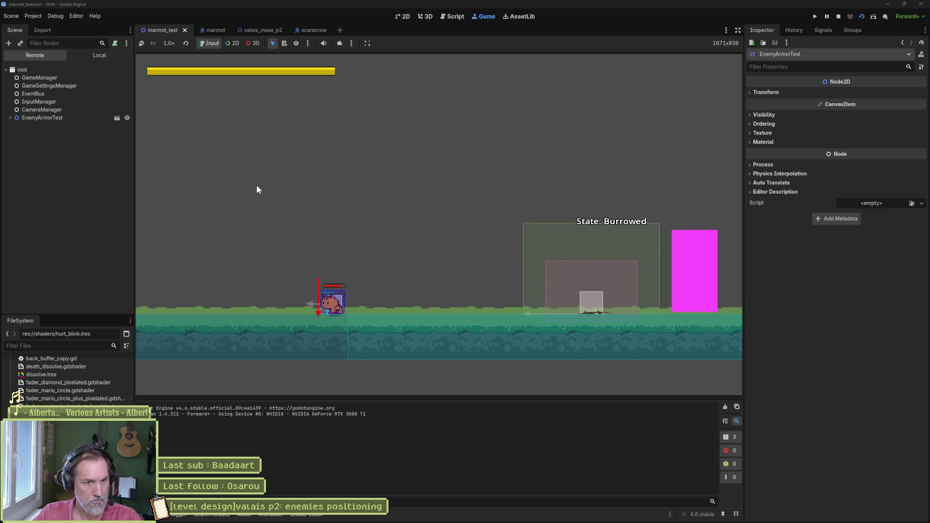
key(F8)
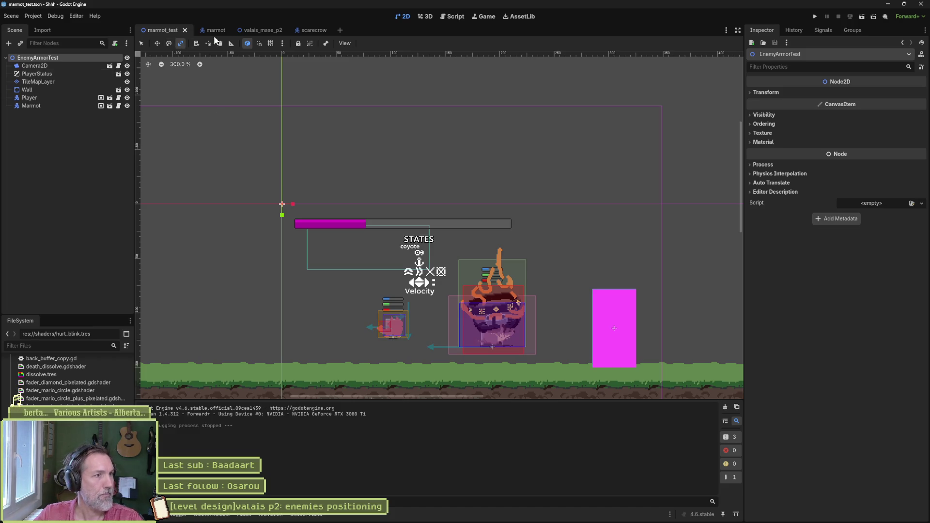
Delete unburrow's SightBox scale and position tracks, save, and open marmot_unburrow_state.gd.
click(214, 33)
click(729, 398)
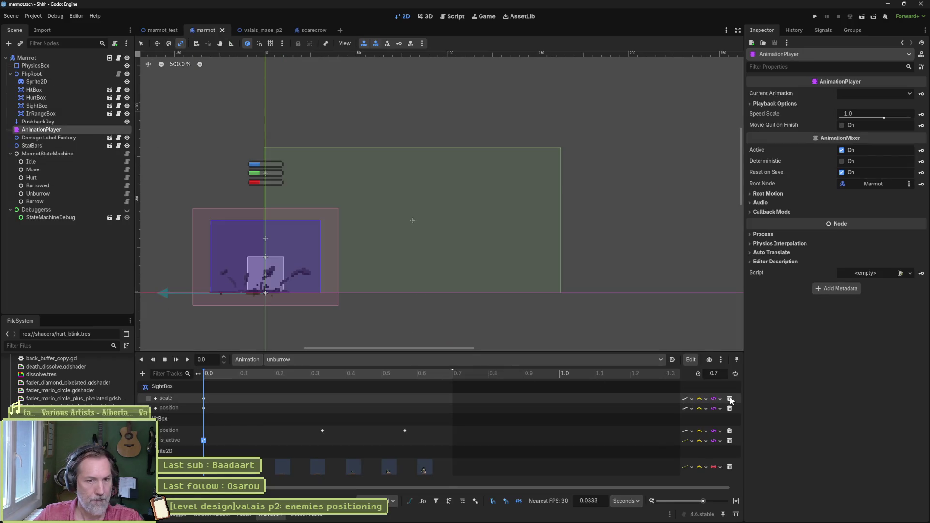
click(730, 399)
key(ctrl+s)
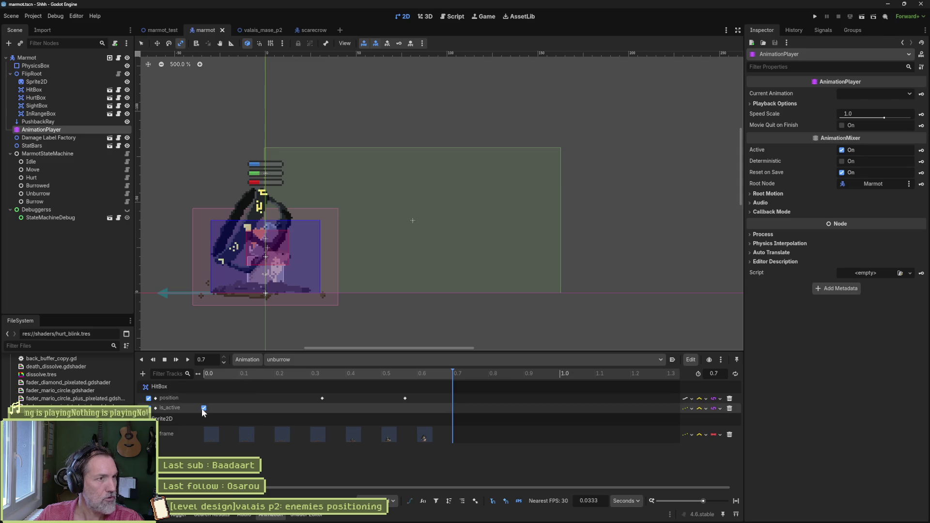
click(127, 194)
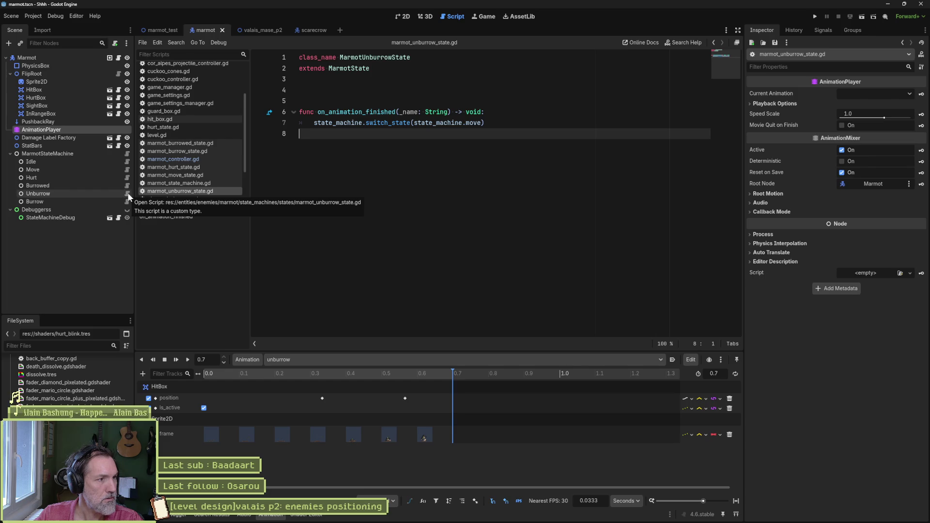
Review marmot_move_state.gd, then switch to the valais_mase_p2 level and run it.
click(128, 170)
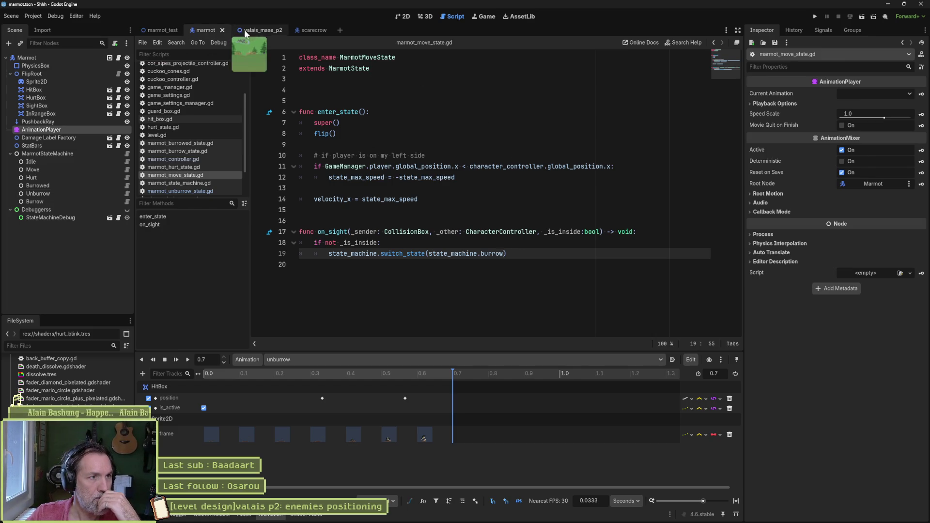
click(262, 30)
key(F5)
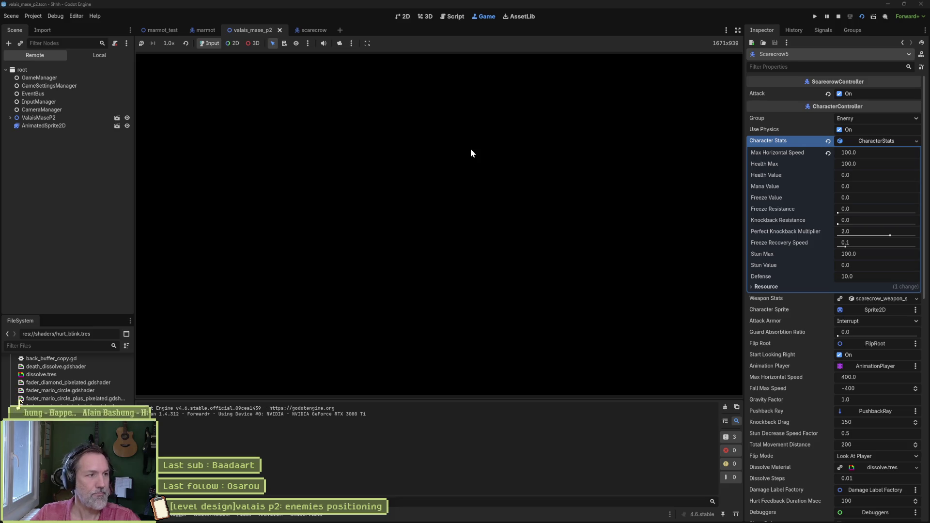
Guide the cat right past the scarecrows, stop the game, and switch to the marmot scene.
key(Right)
key(space)
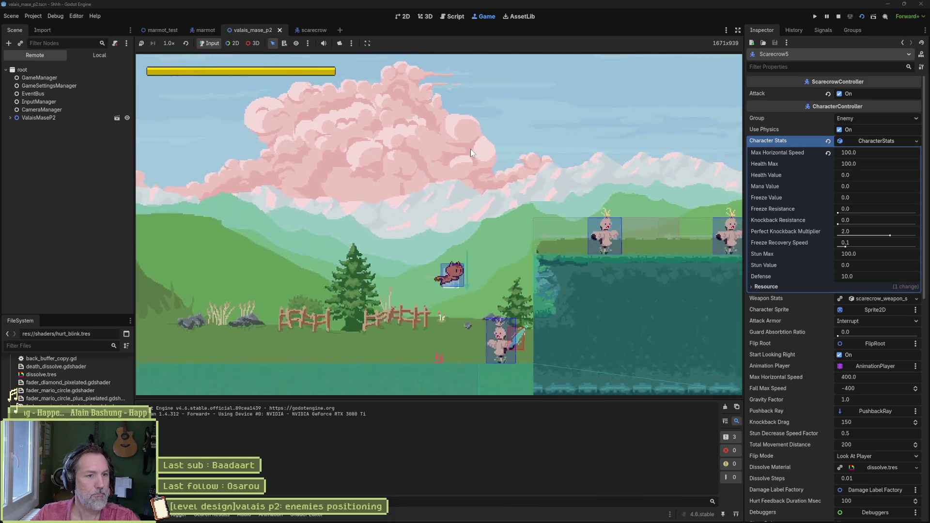
key(Right)
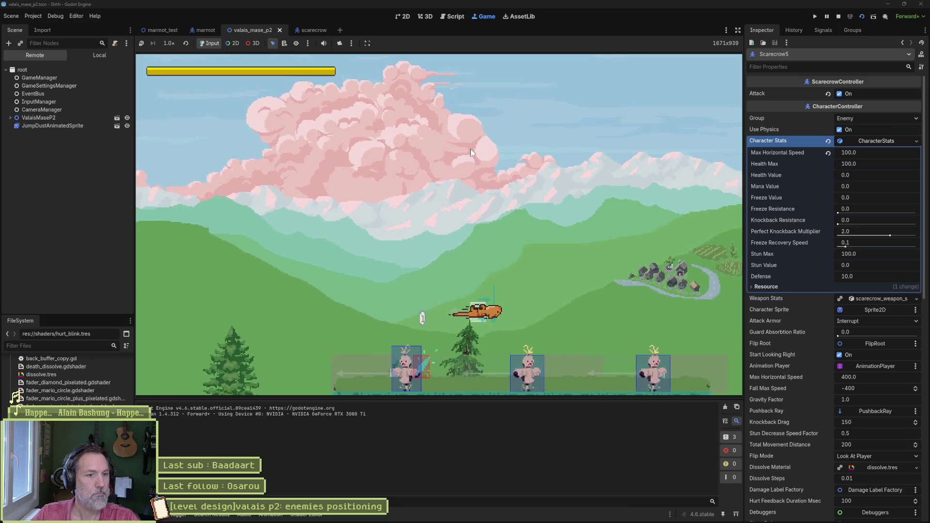
key(Right)
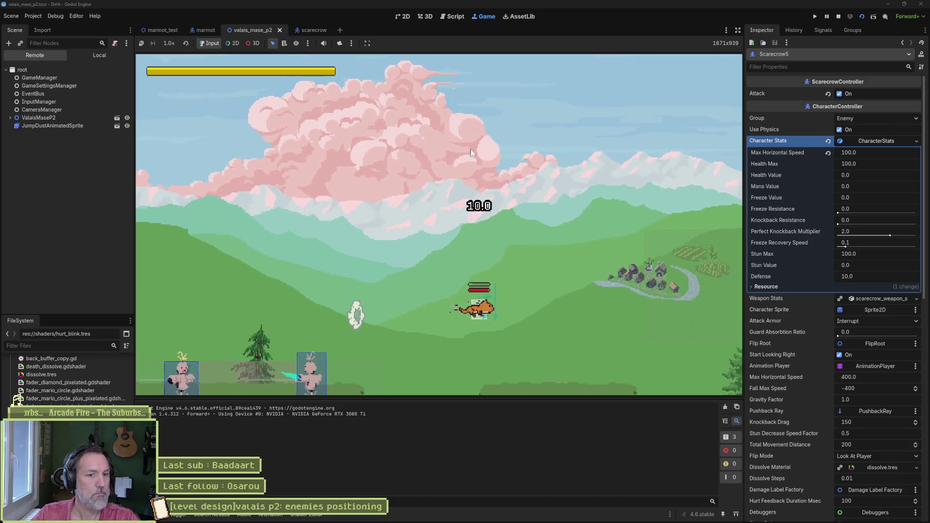
key(Right)
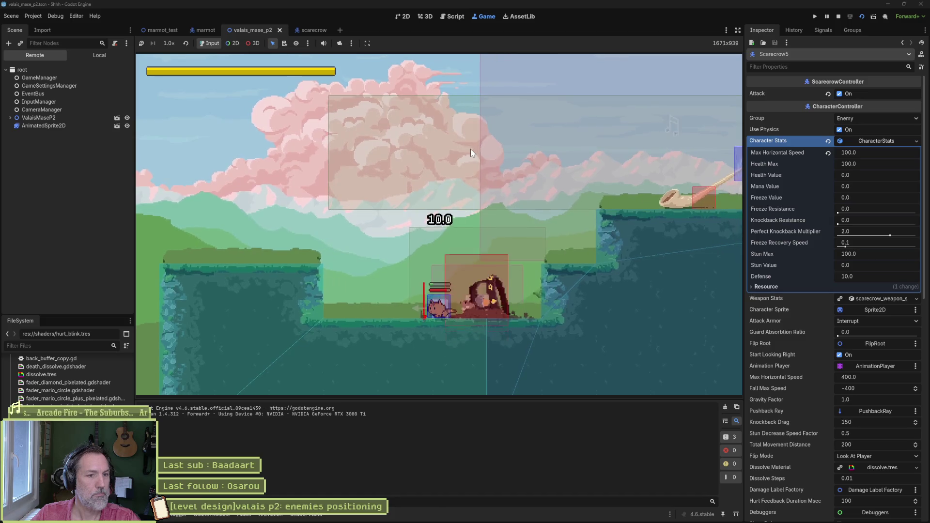
key(Right)
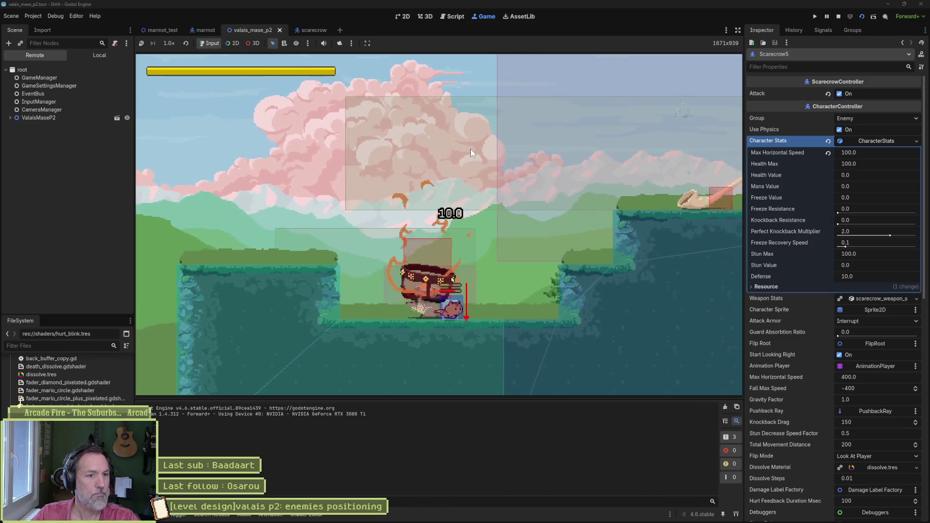
key(Left)
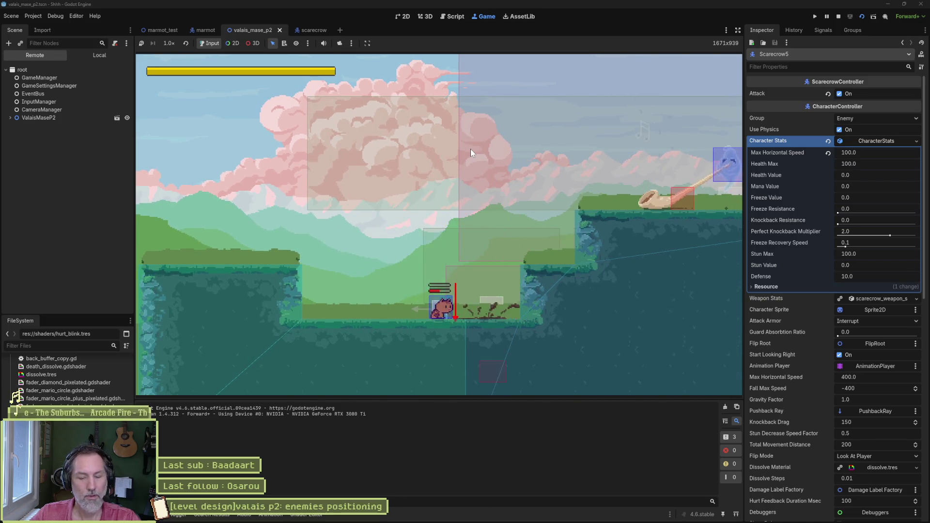
key(F8)
click(200, 29)
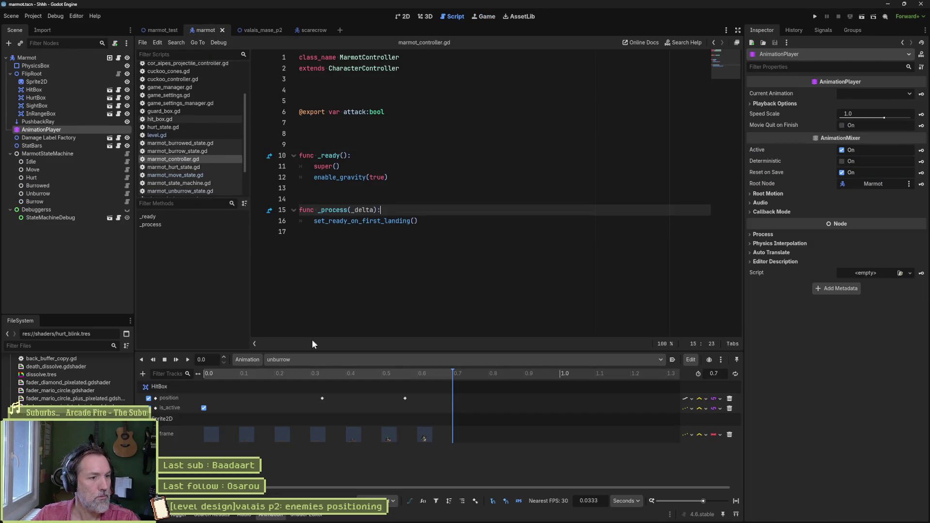
Show the marmot in the 2D view and play the unburrow animation from the start.
click(307, 360)
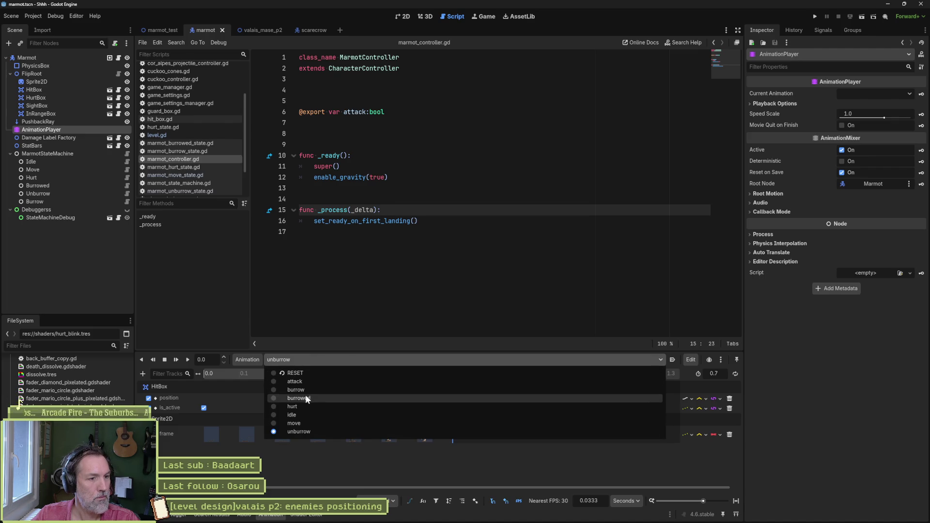
click(238, 475)
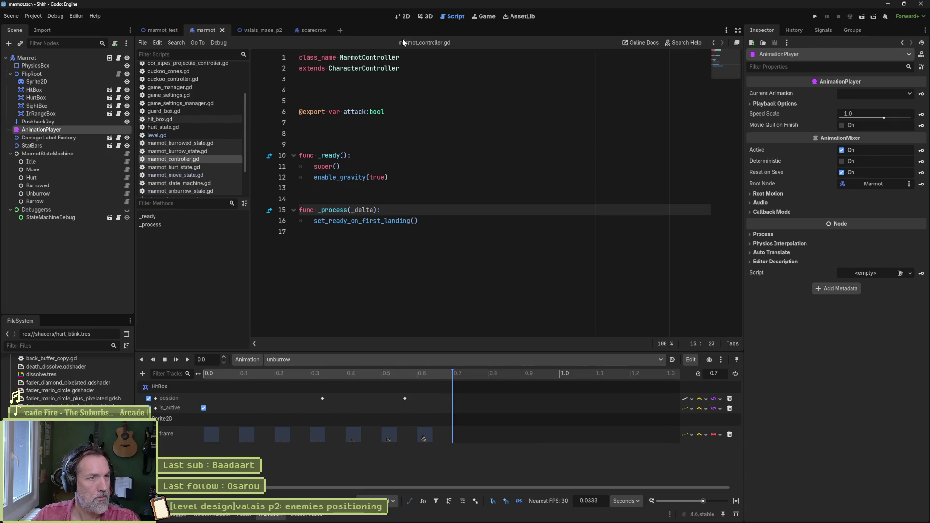
click(402, 16)
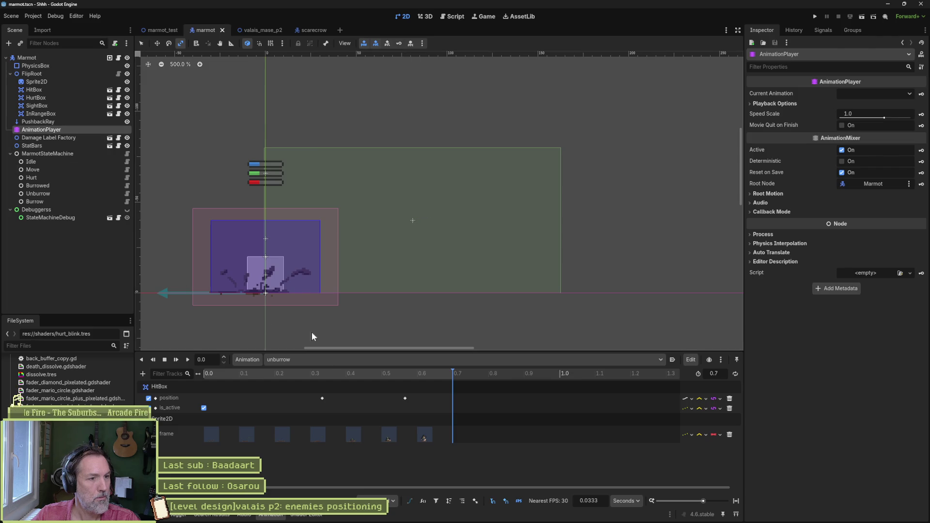
click(344, 365)
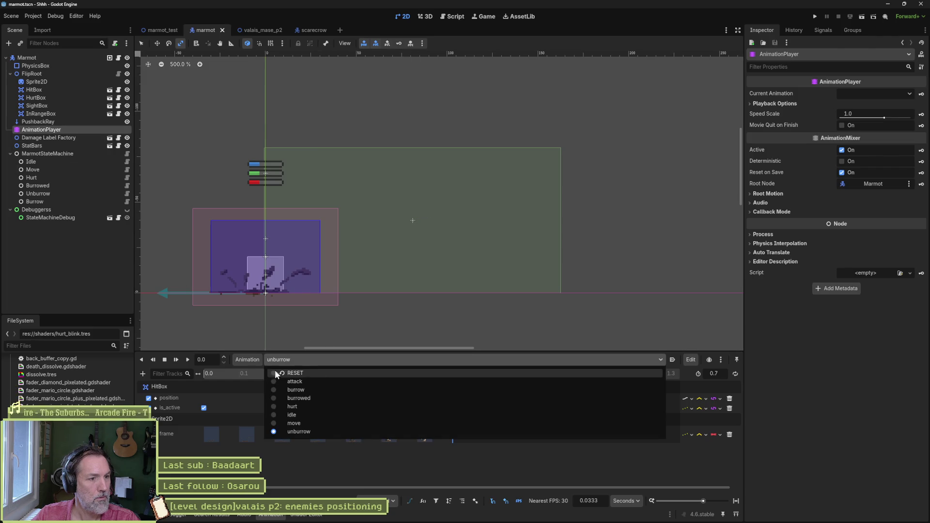
click(243, 375)
key(shift+d)
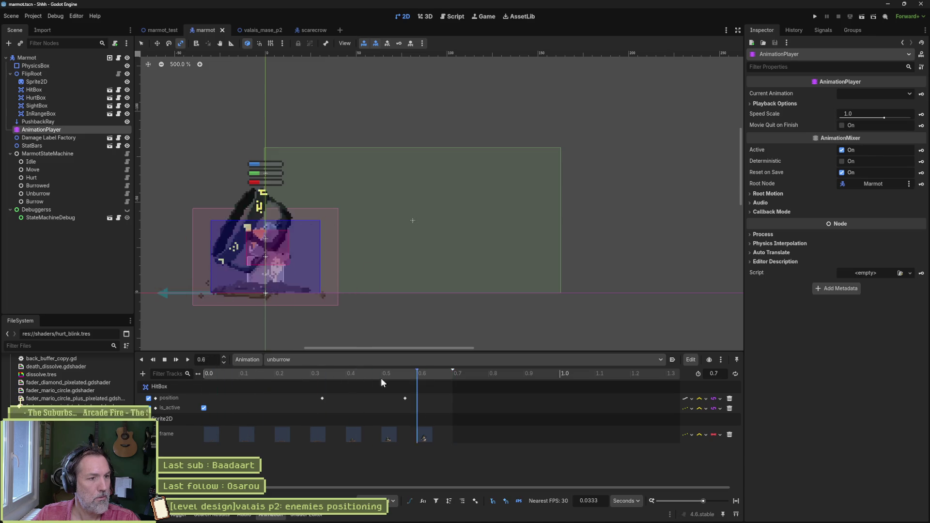
Turn on the HurtBox's Is Active and key it into the unburrow animation.
click(47, 99)
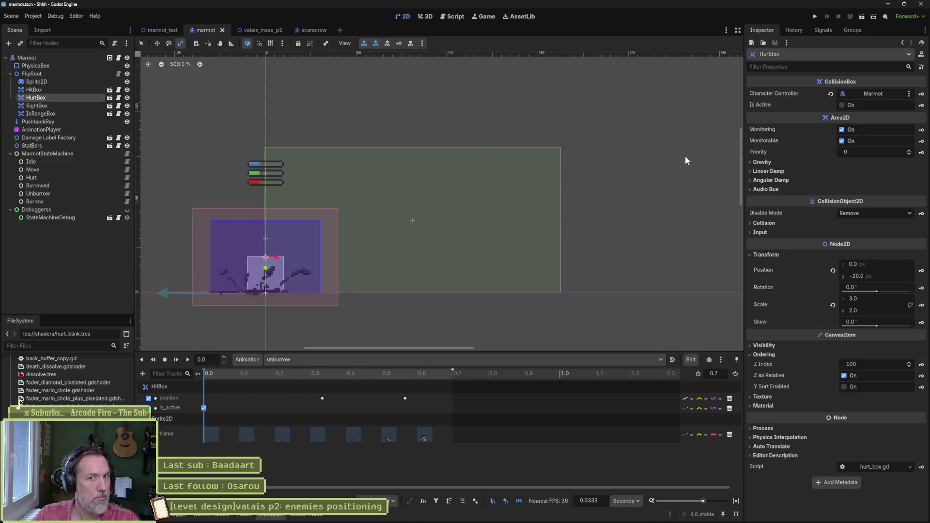
key(Insert)
click(452, 284)
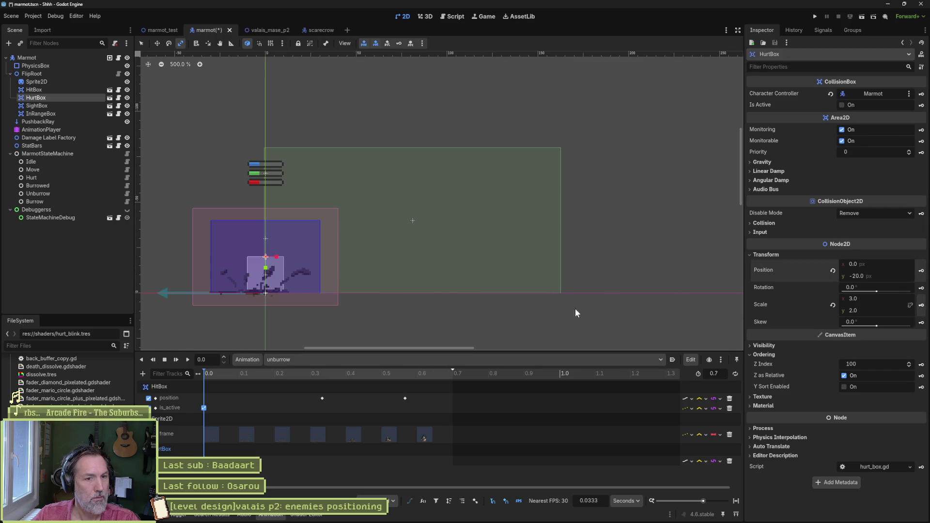
key(Insert)
click(456, 291)
click(842, 104)
key(Insert)
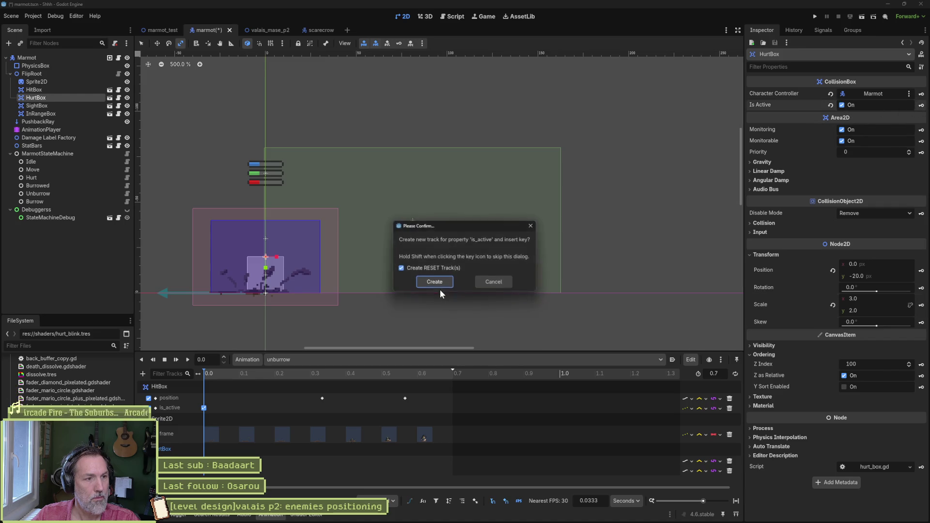
click(444, 282)
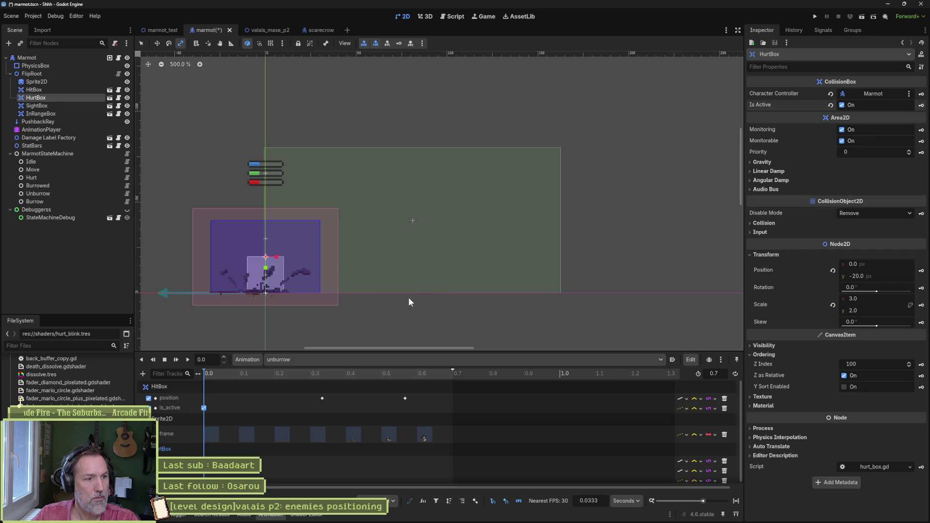
Key the HurtBox's is_active into the burrowed animation at 0.0 and save the marmot scene.
click(337, 361)
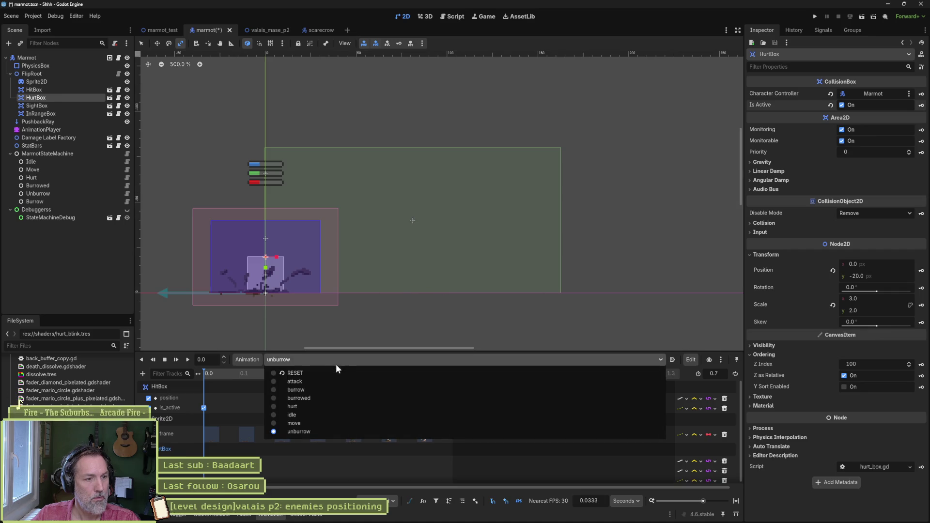
click(323, 392)
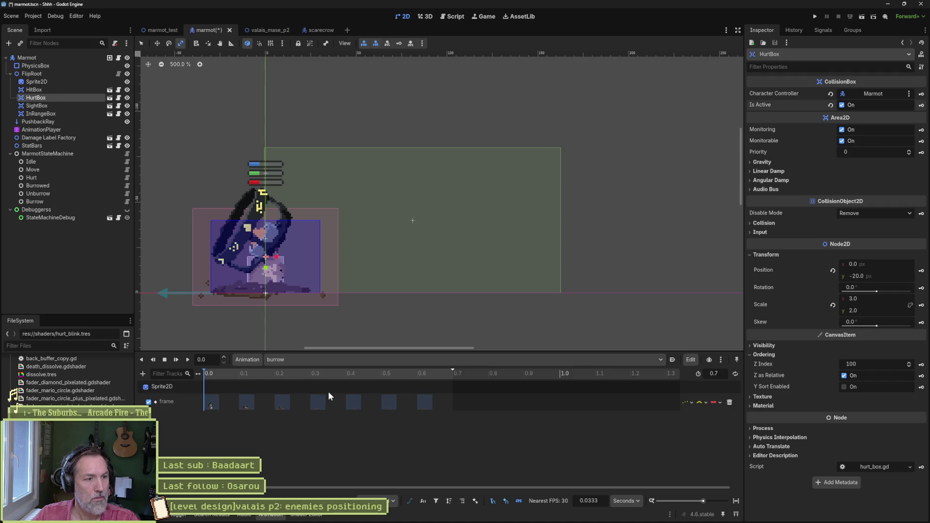
click(291, 374)
drag(290, 372, 437, 373)
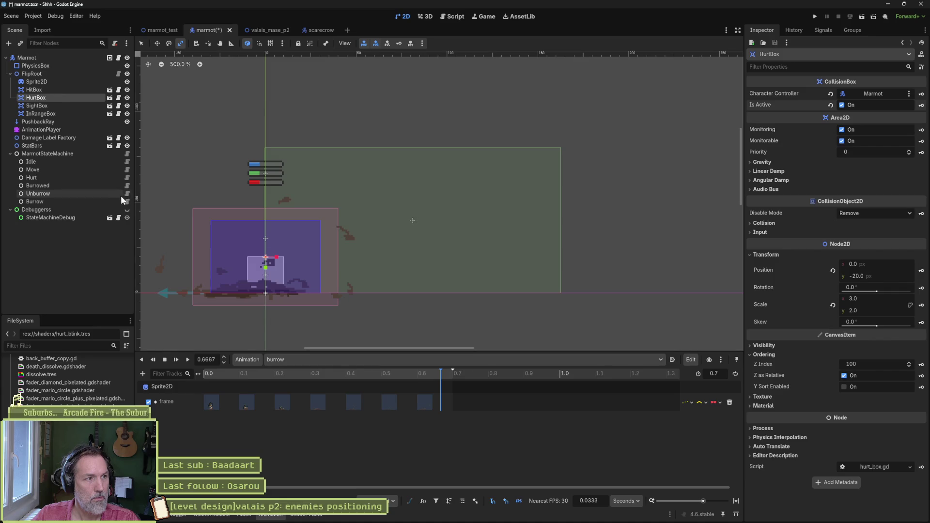
click(303, 361)
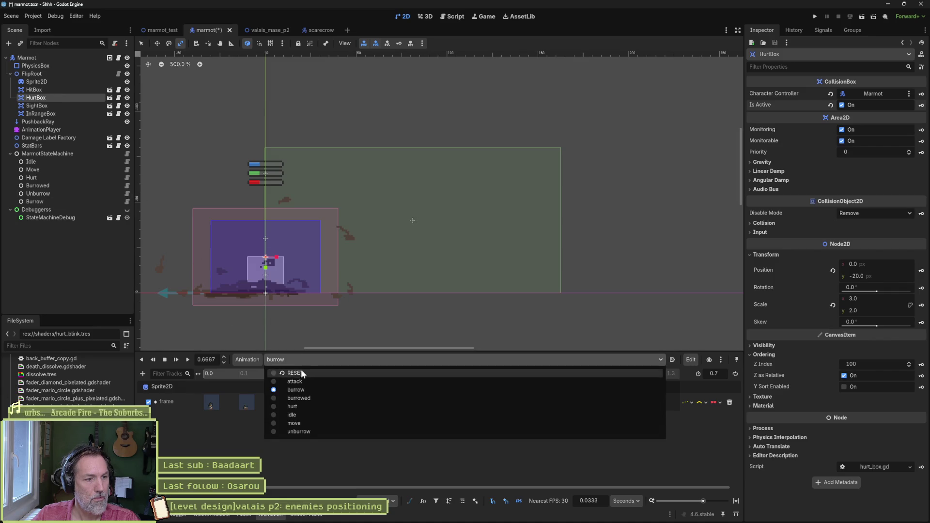
click(321, 398)
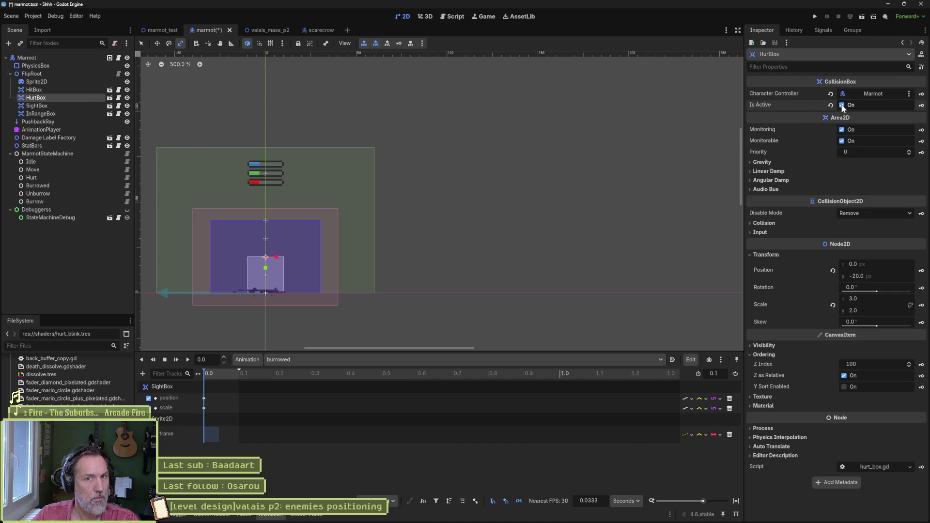
key(k)
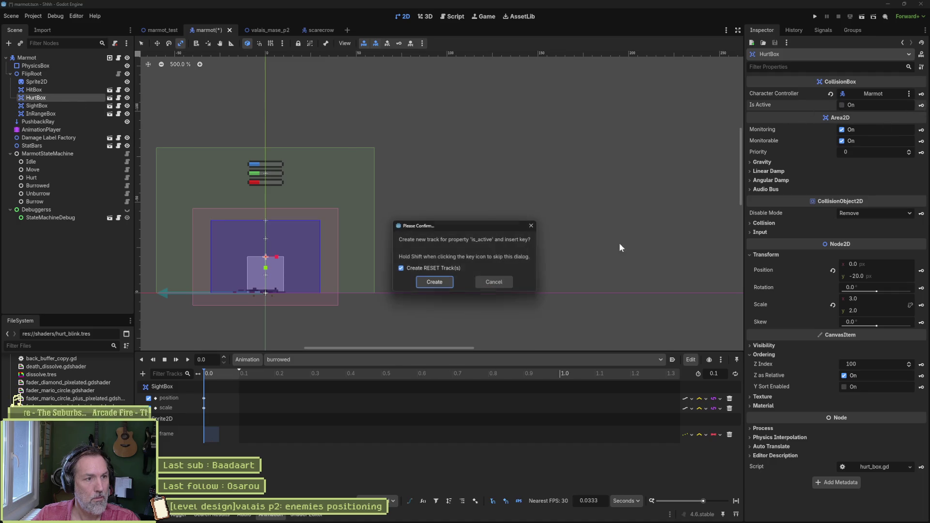
click(434, 282)
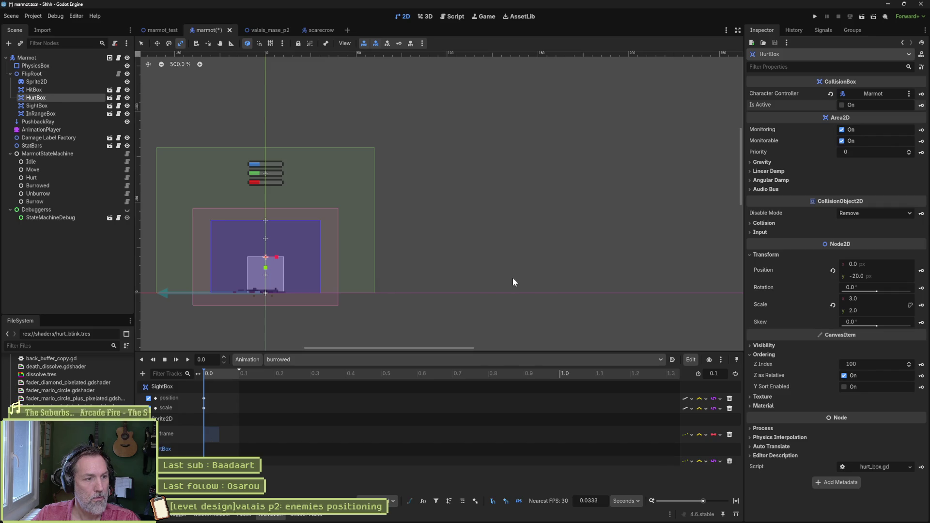
key(ctrl+s)
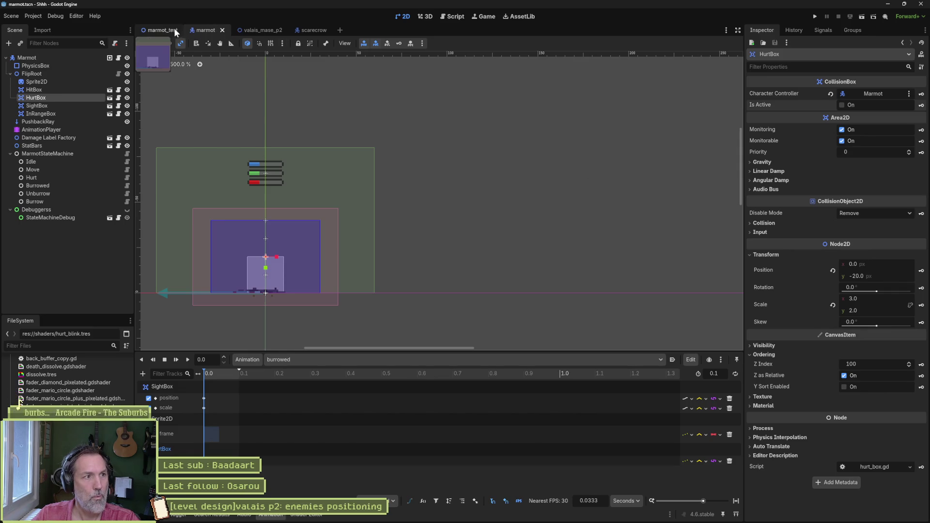
Run marmot_test, attack the marmot twice, restart the run, and then stop it.
click(174, 29)
key(F6)
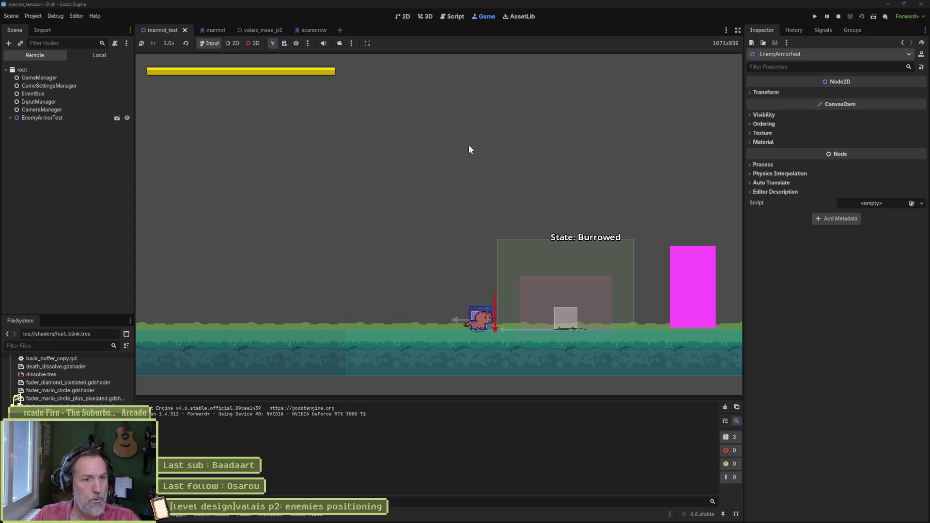
key(x)
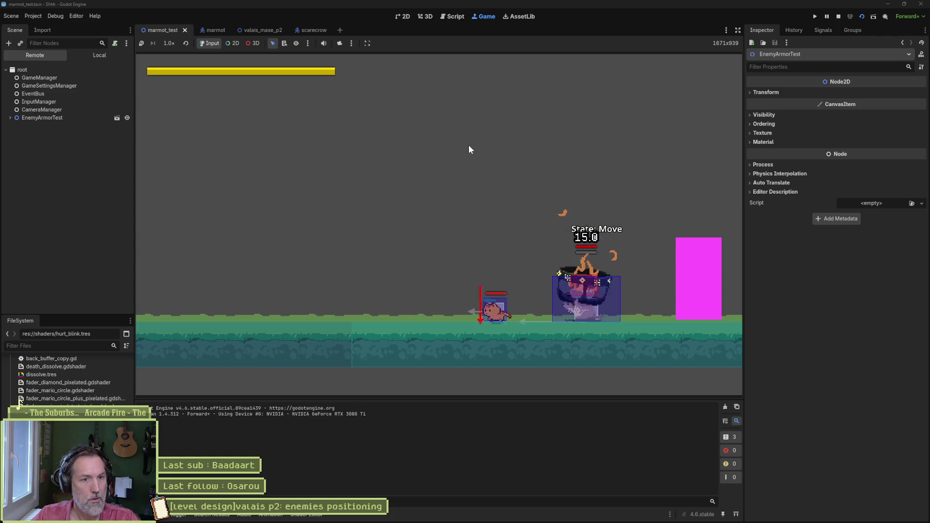
key(Right)
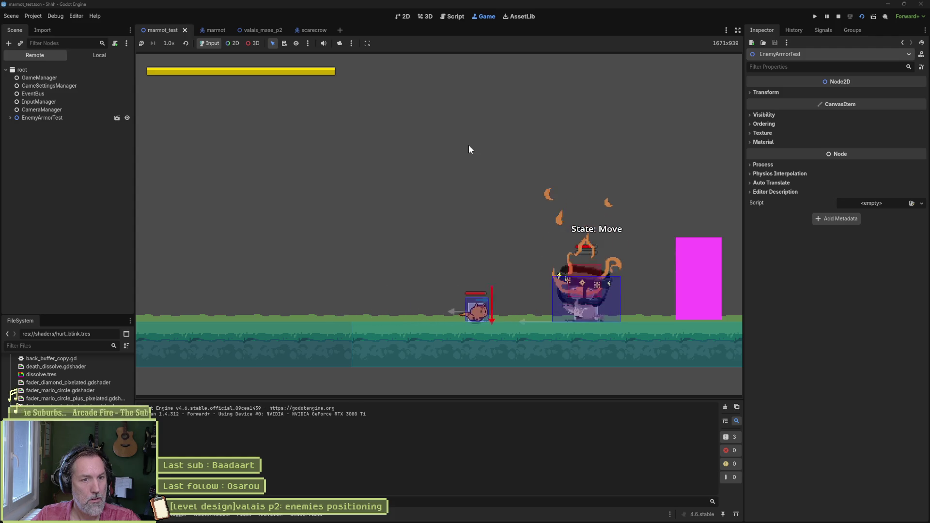
key(x)
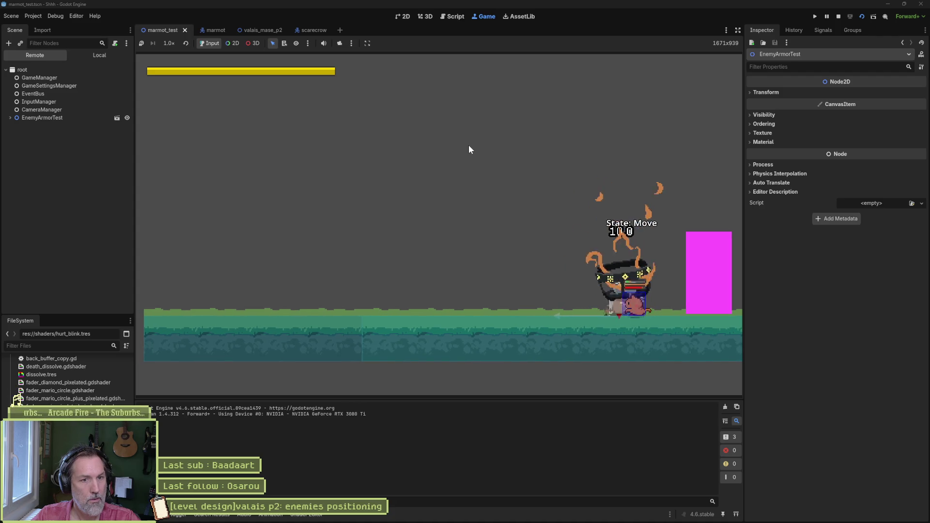
key(Right)
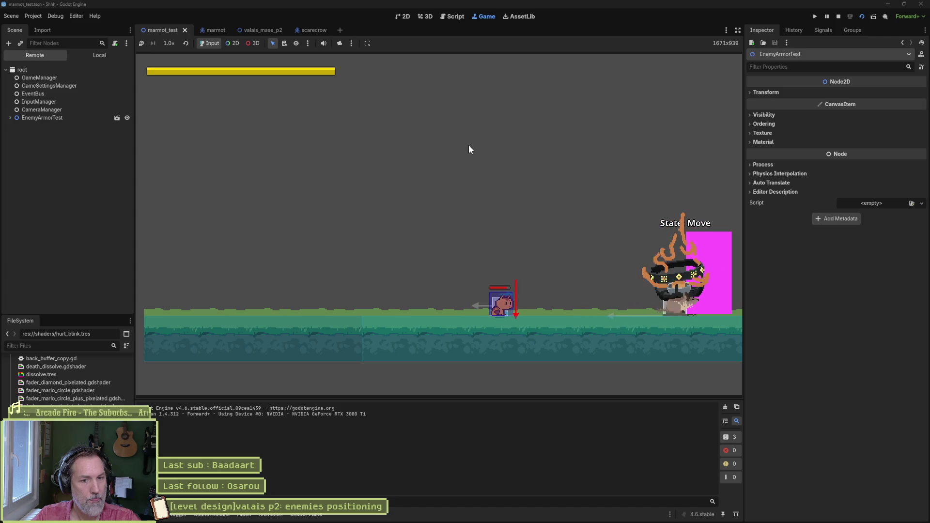
key(F6)
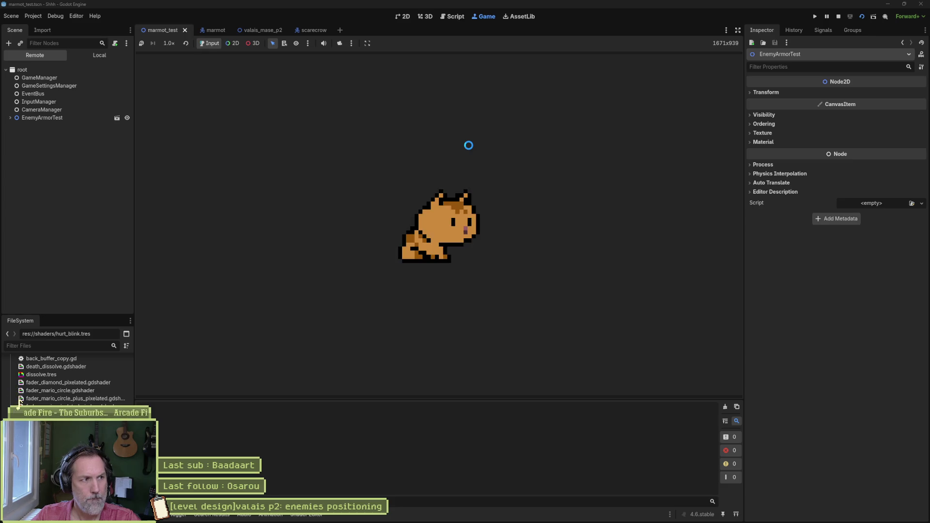
key(Left)
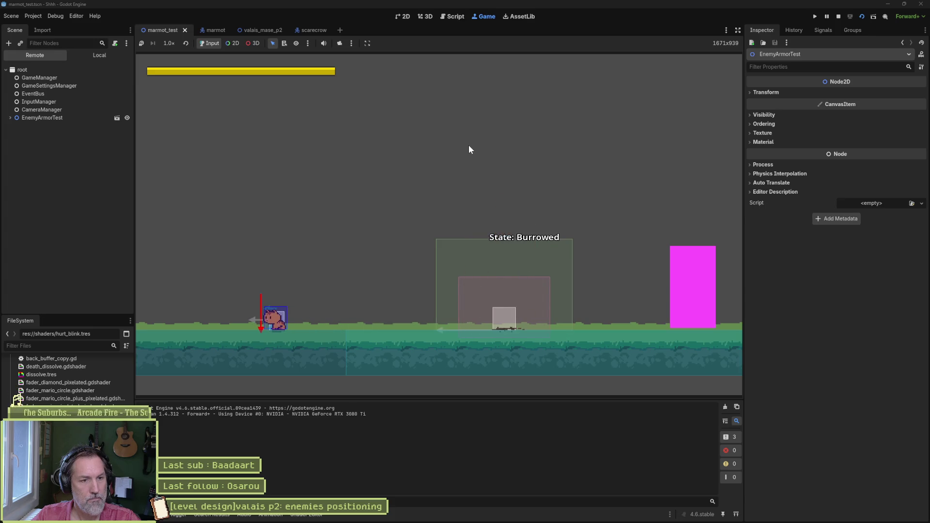
key(F8)
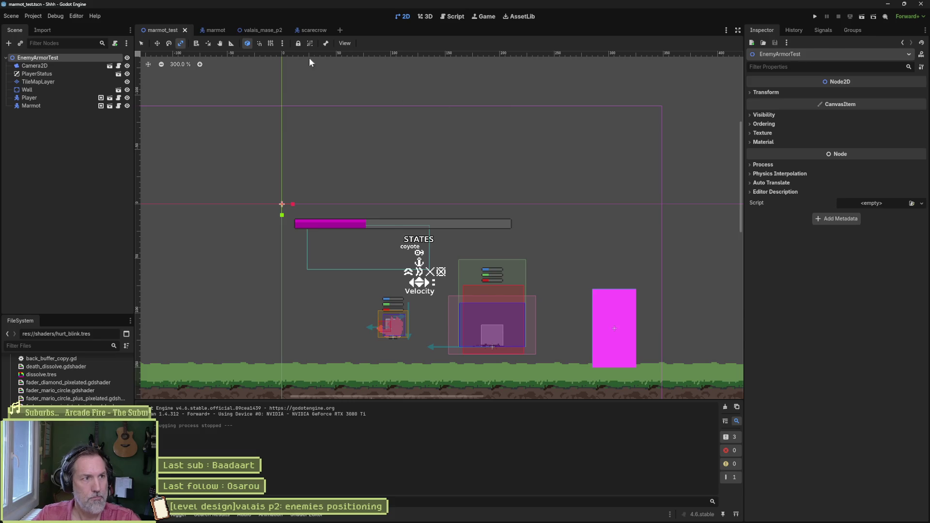
Open the marmot scene and rewind the burrow animation to its start.
click(212, 30)
click(77, 130)
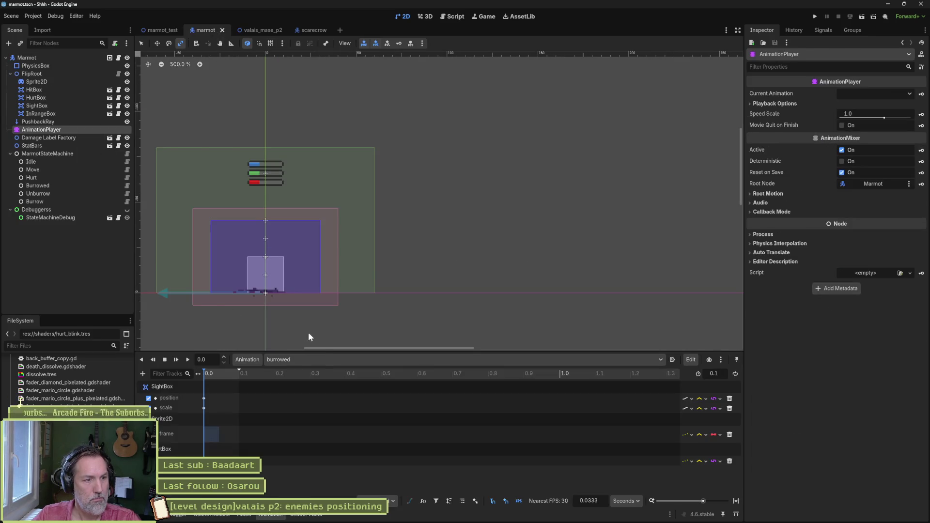
click(310, 359)
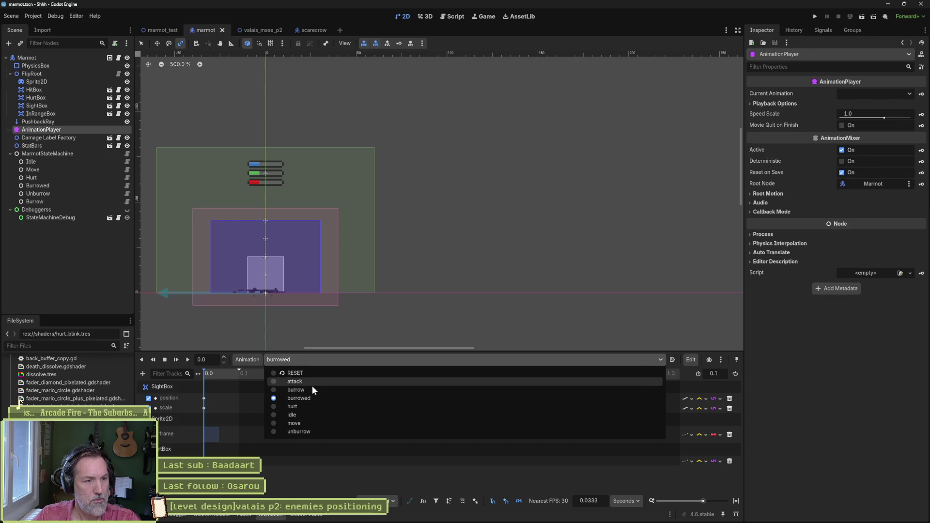
click(307, 390)
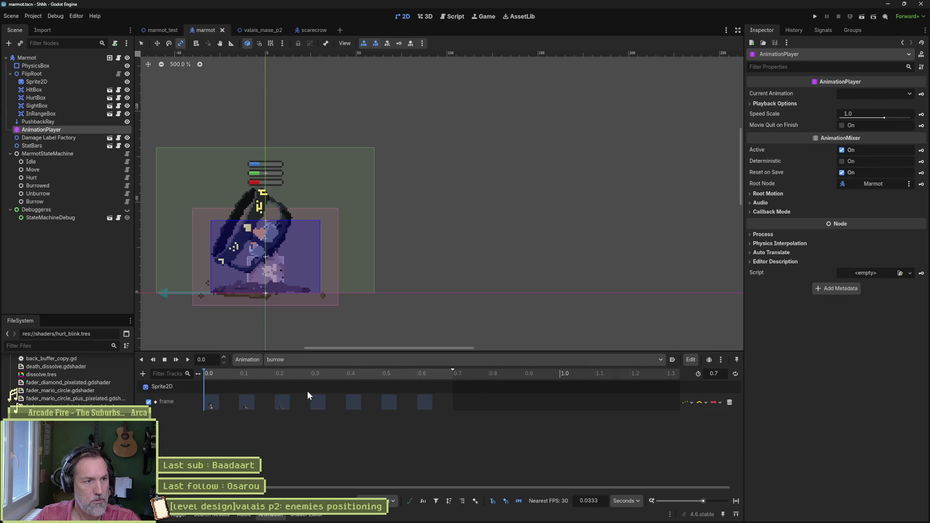
click(232, 372)
drag(231, 371, 203, 367)
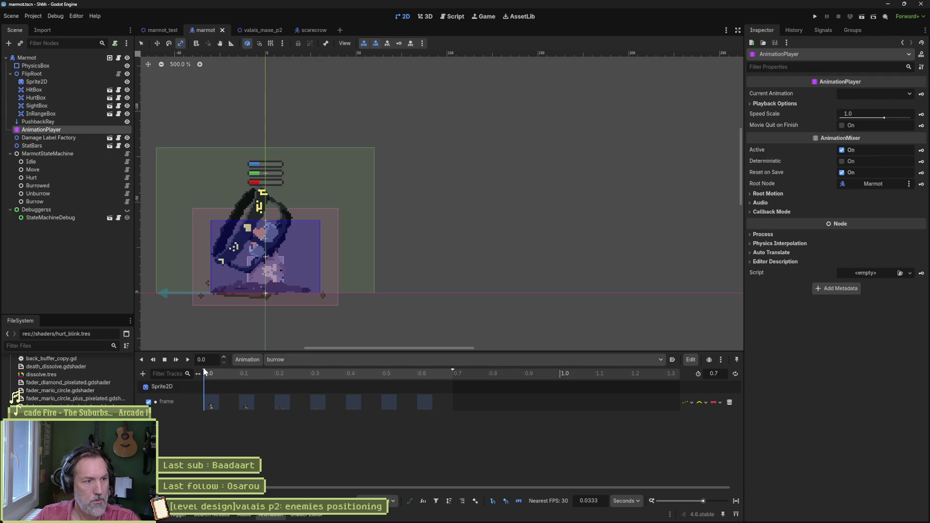
Delete the hit_box/hurt_box is_active = false lines from the Burrow and Burrowed scripts and save.
click(127, 202)
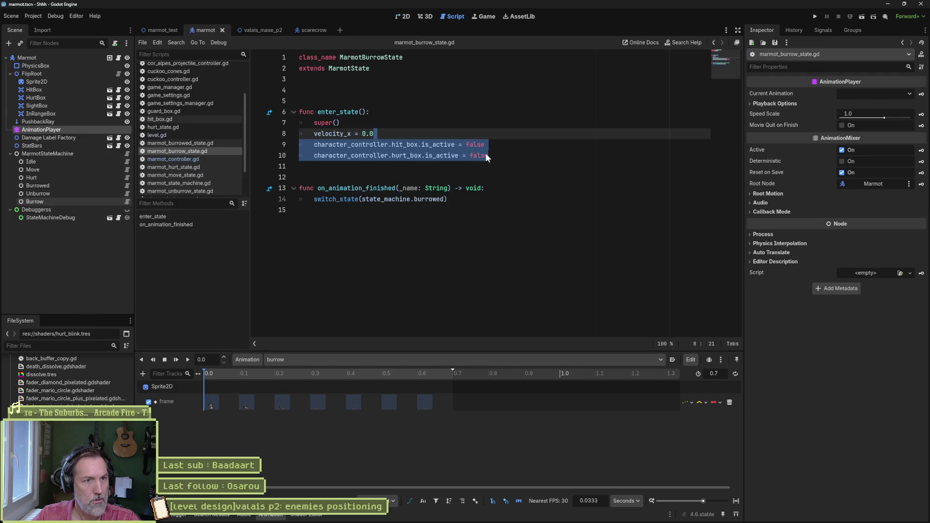
click(492, 152)
key(shift+Up)
key(shift+Up)
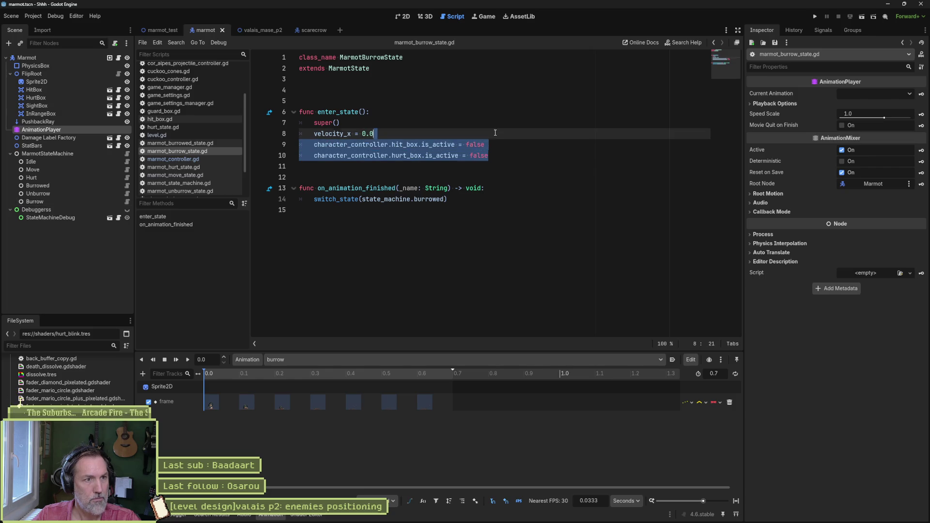
key(BackSpace)
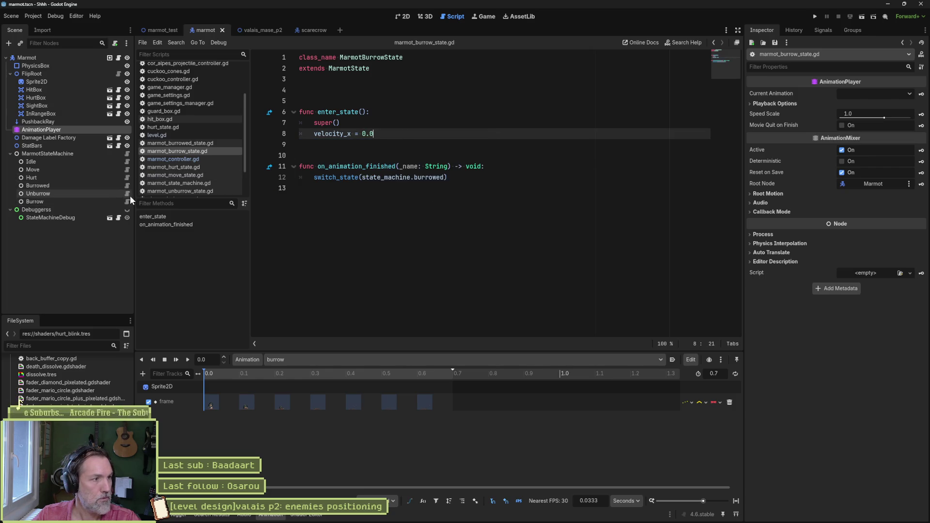
click(127, 185)
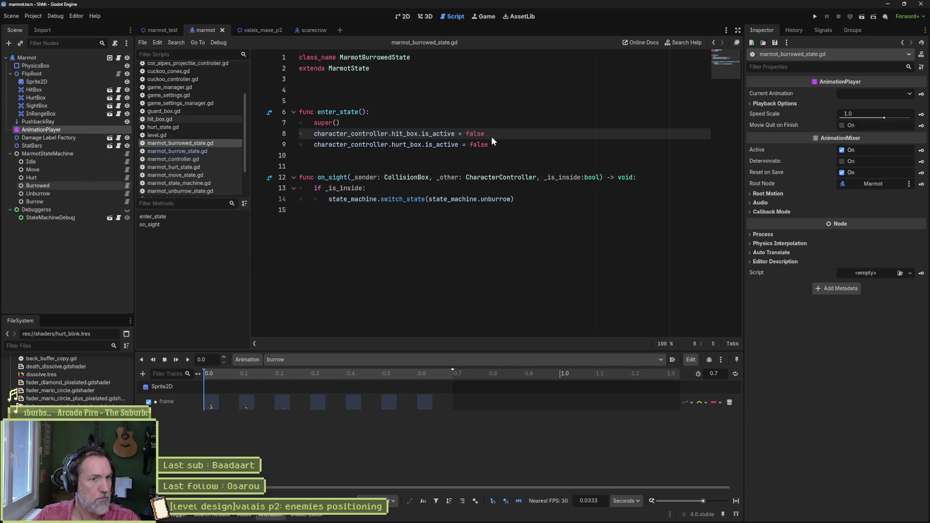
drag(492, 143, 488, 125)
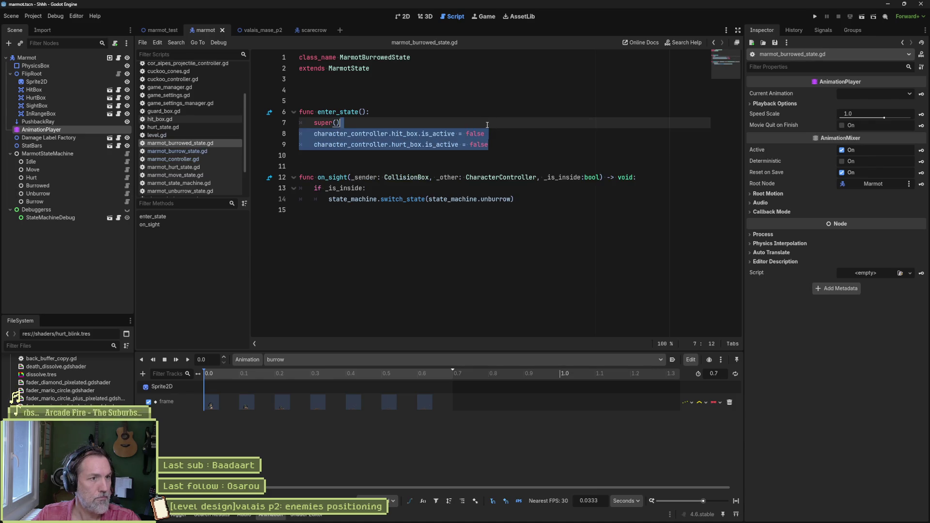
key(BackSpace)
key(ctrl+s)
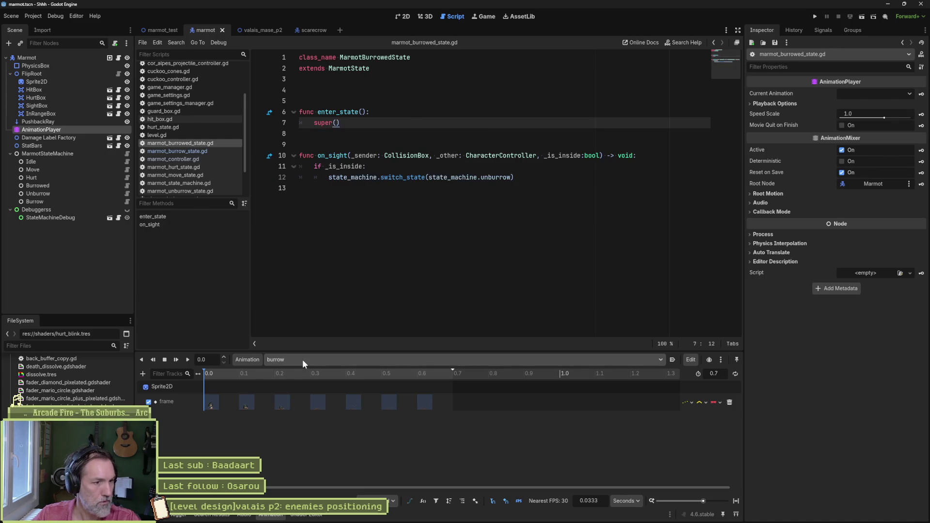
Switch the timeline to the burrowed animation and run the project with F5.
click(303, 360)
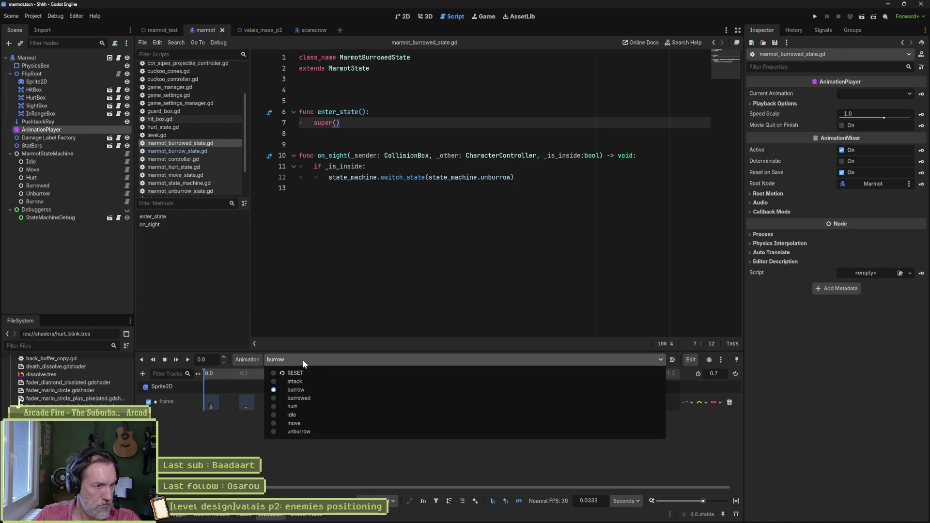
click(307, 398)
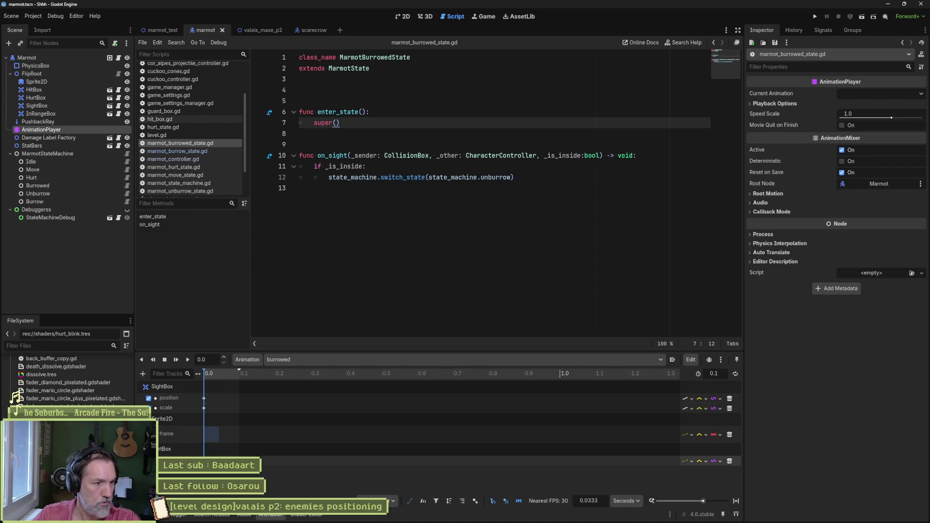
click(412, 194)
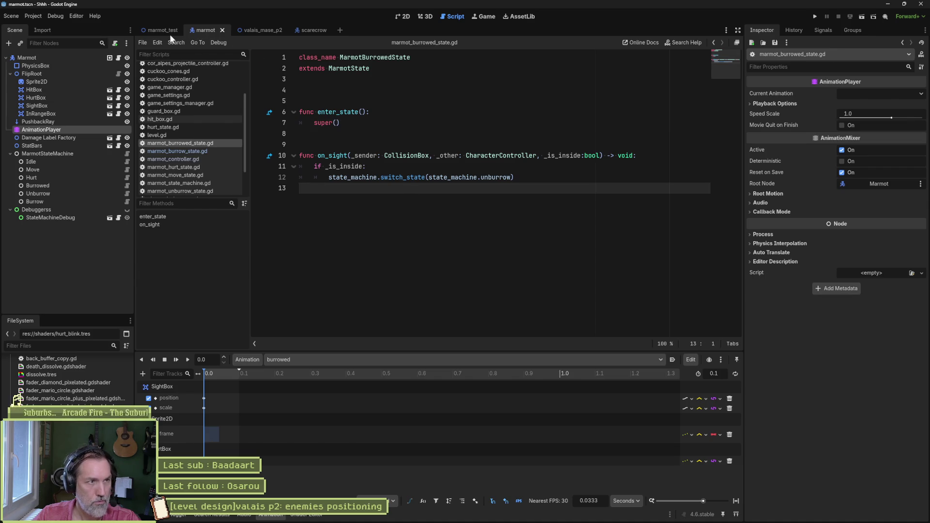
key(F5)
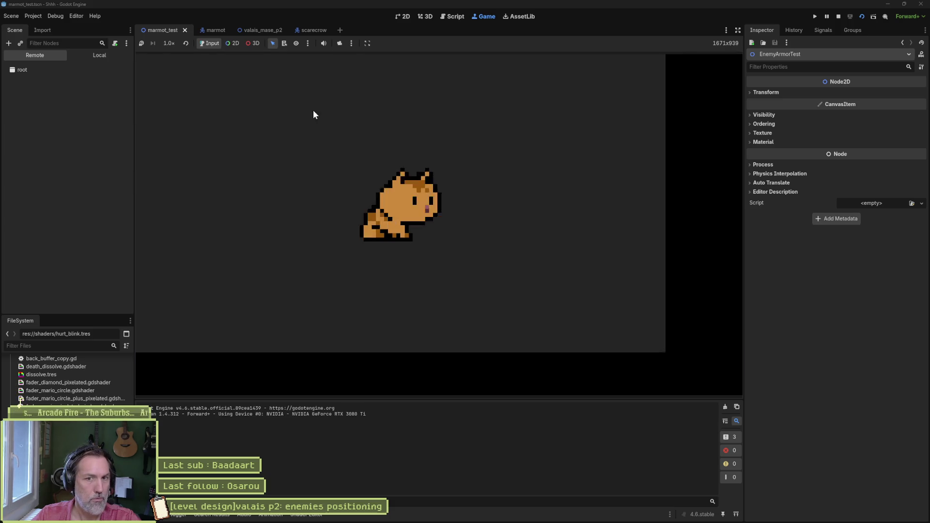
Walk the cat left and right to surface the marmot, hit it for 10.0 damage, then stop.
key(Left)
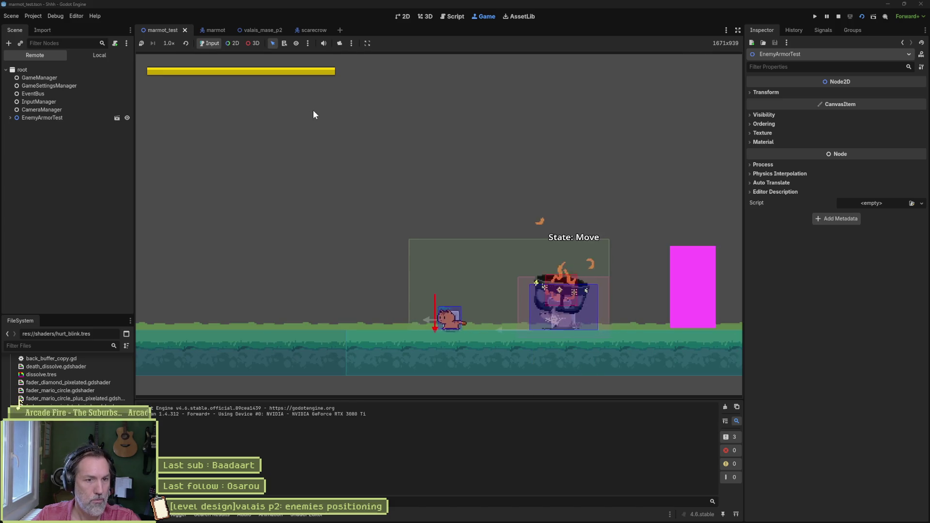
key(Right)
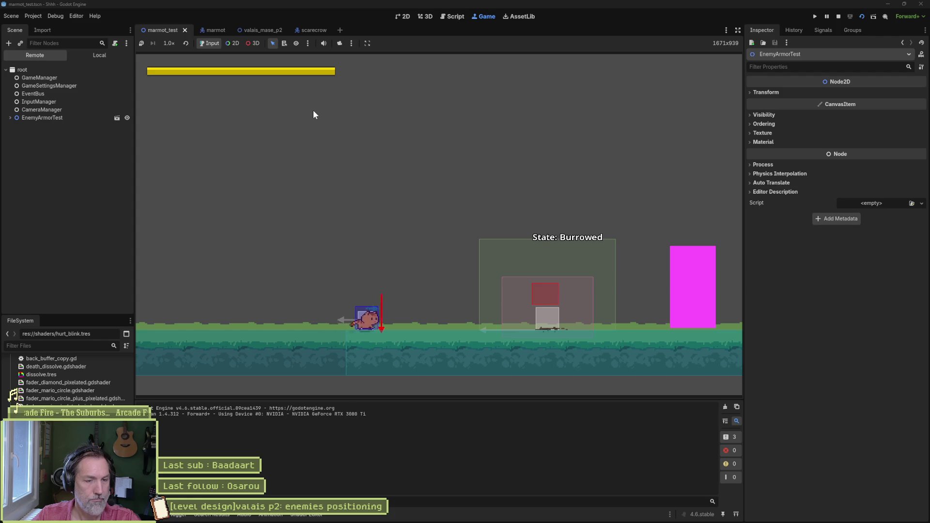
key(Right)
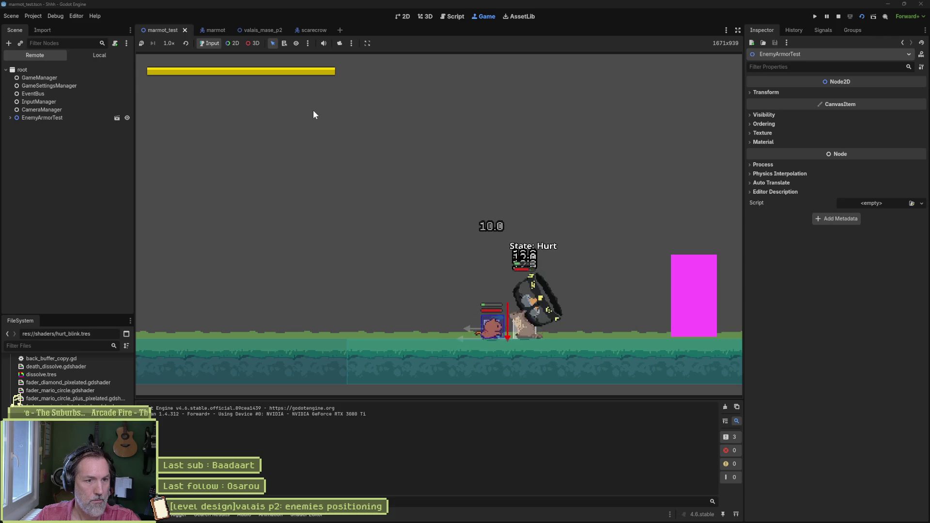
key(Left)
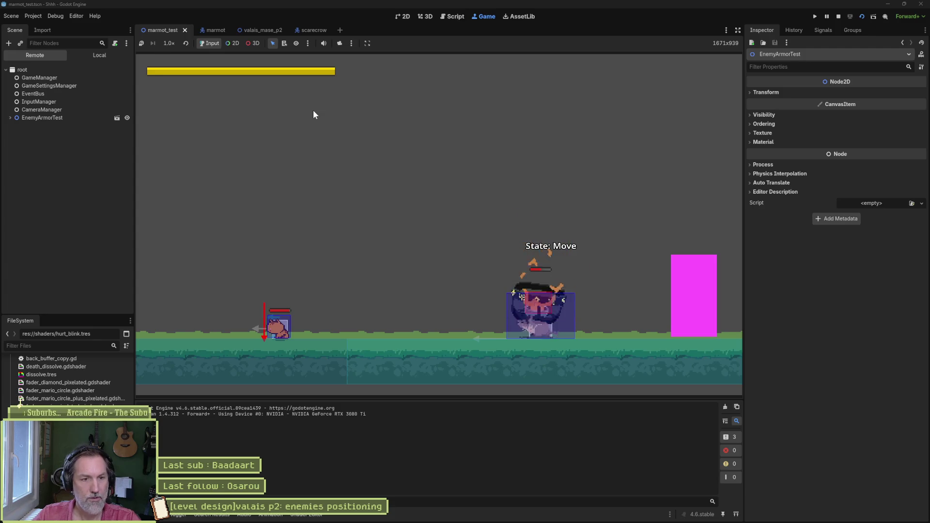
key(F8)
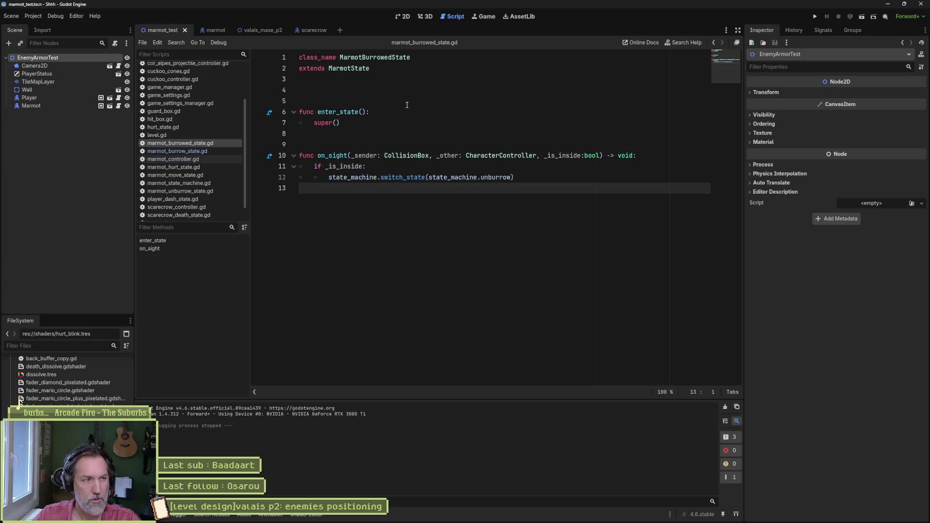
Key the SightBox's Is Active on in the marmot's move animation, save, and return to marmot_test.
click(216, 30)
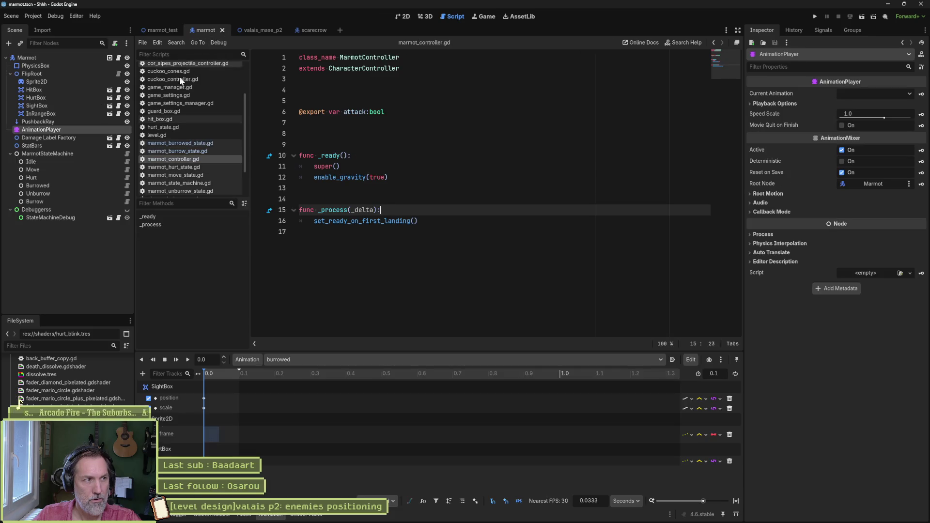
click(310, 366)
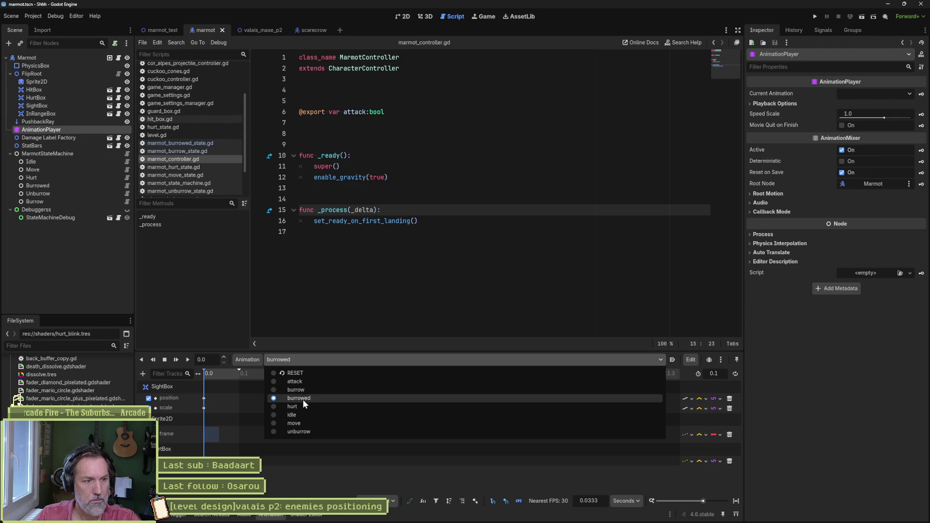
click(294, 423)
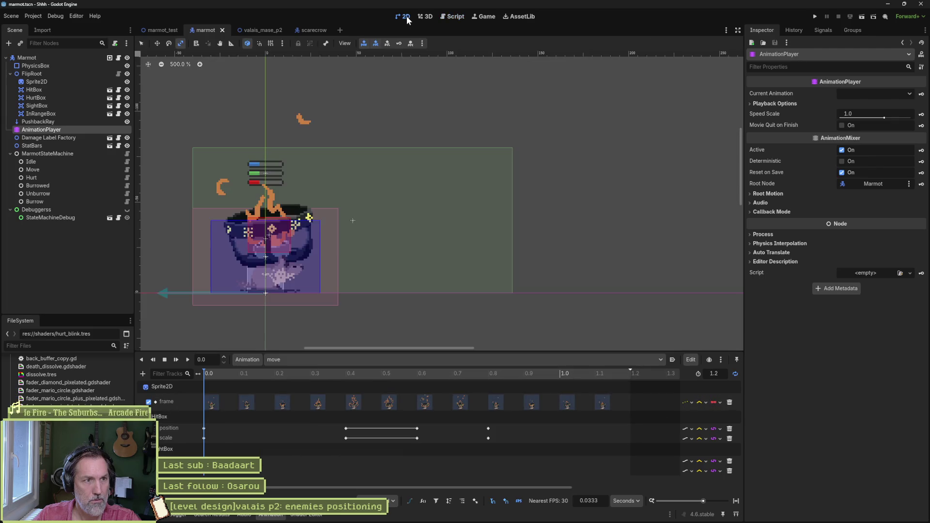
click(404, 17)
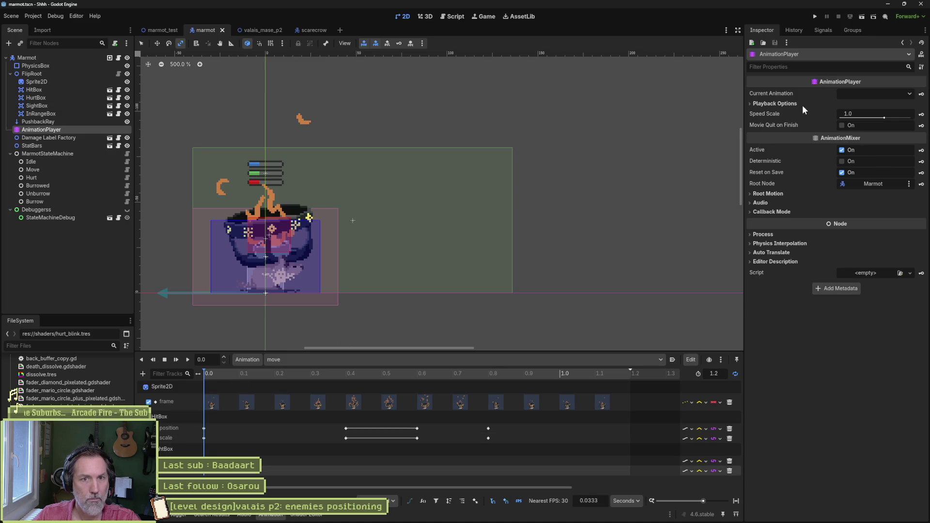
click(37, 105)
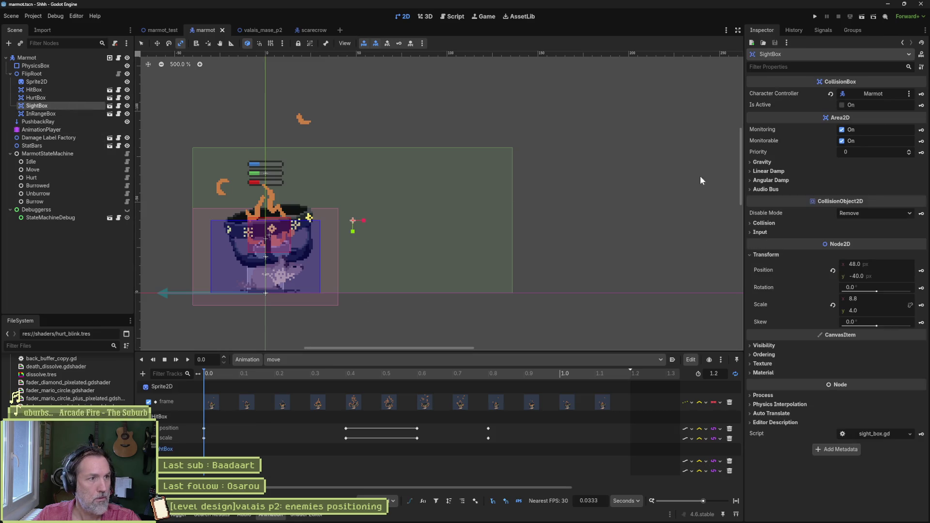
click(842, 106)
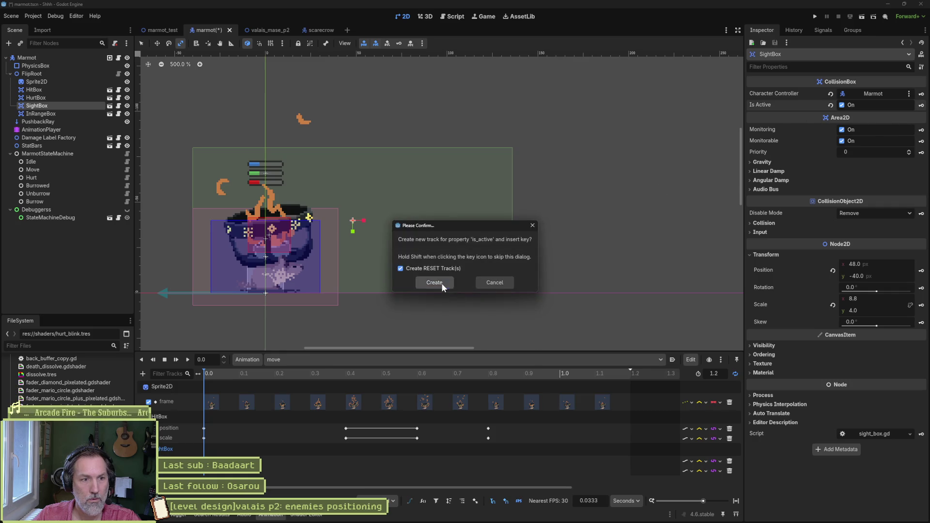
click(442, 285)
key(ctrl+s)
click(164, 29)
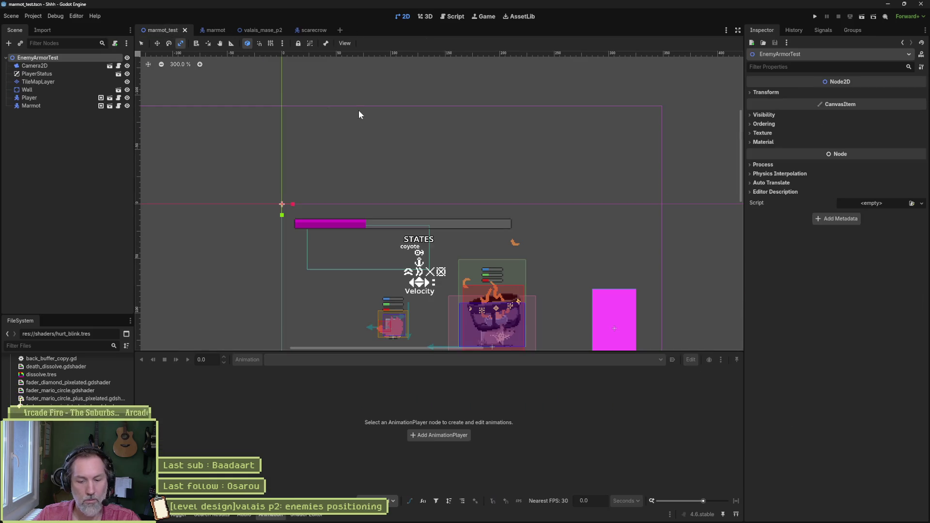
Run marmot_test, walk back and forth to surface the marmot, hit it for 10.0 and 20.0, then stop.
key(F6)
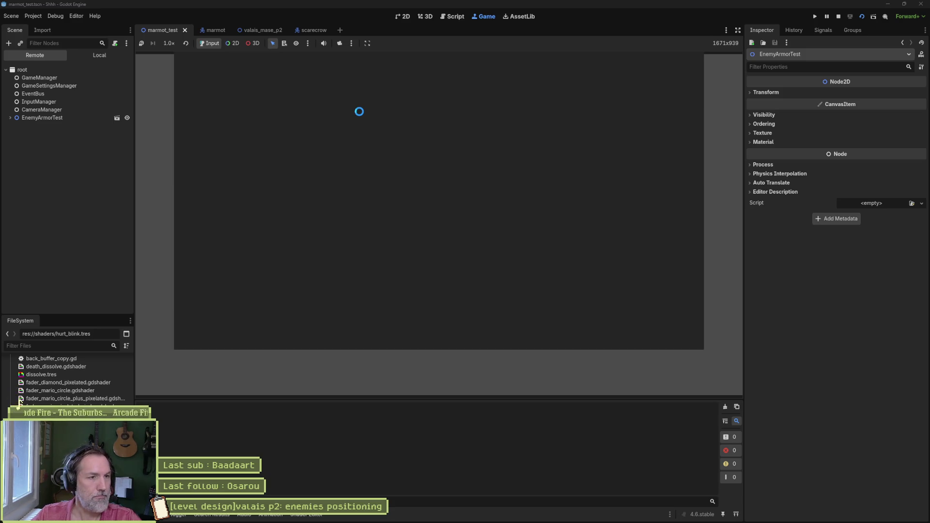
key(Right)
key(Left)
key(Right)
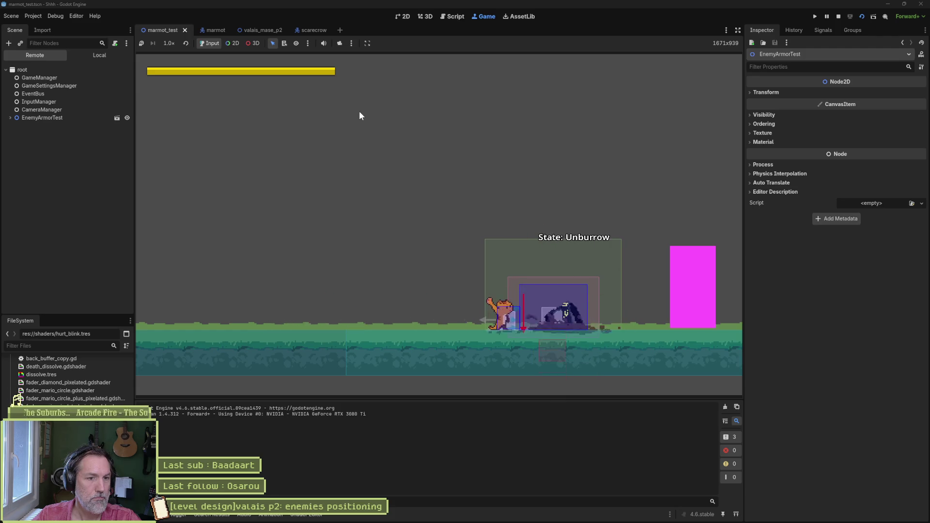
key(Left)
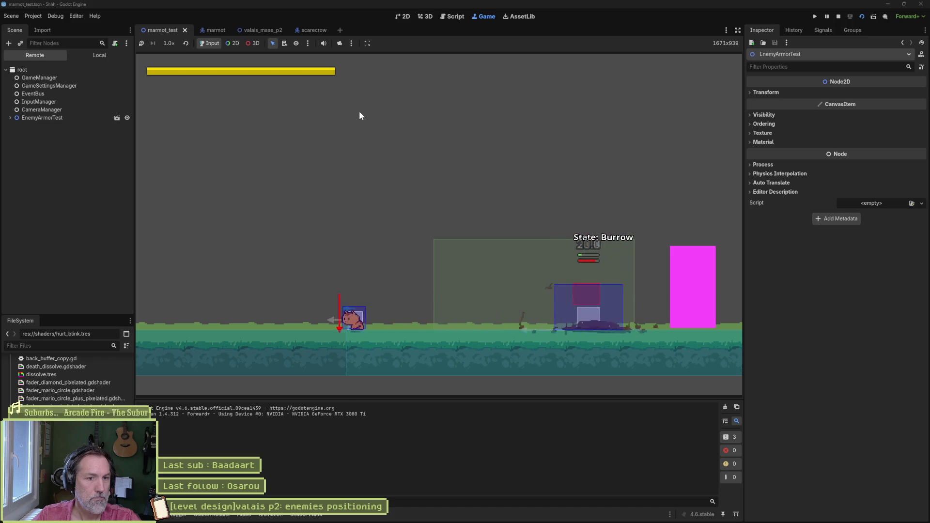
key(Right)
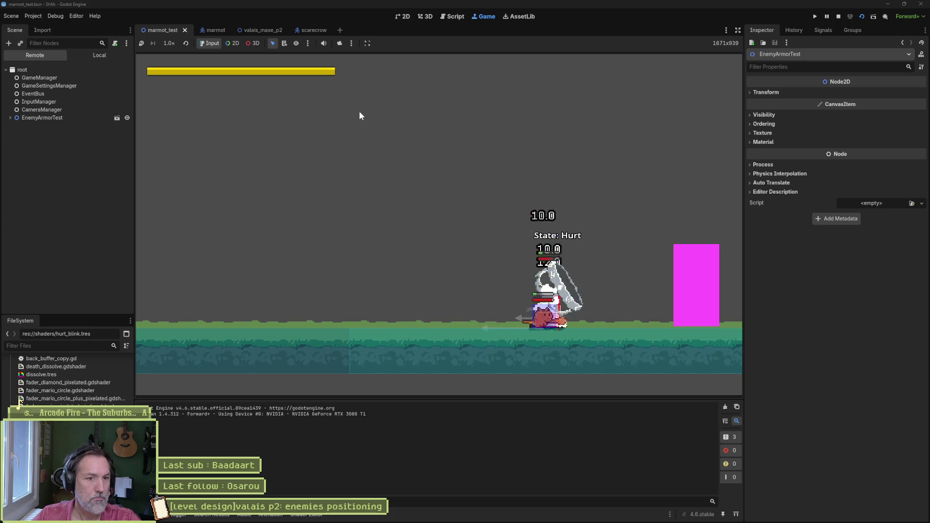
key(Left)
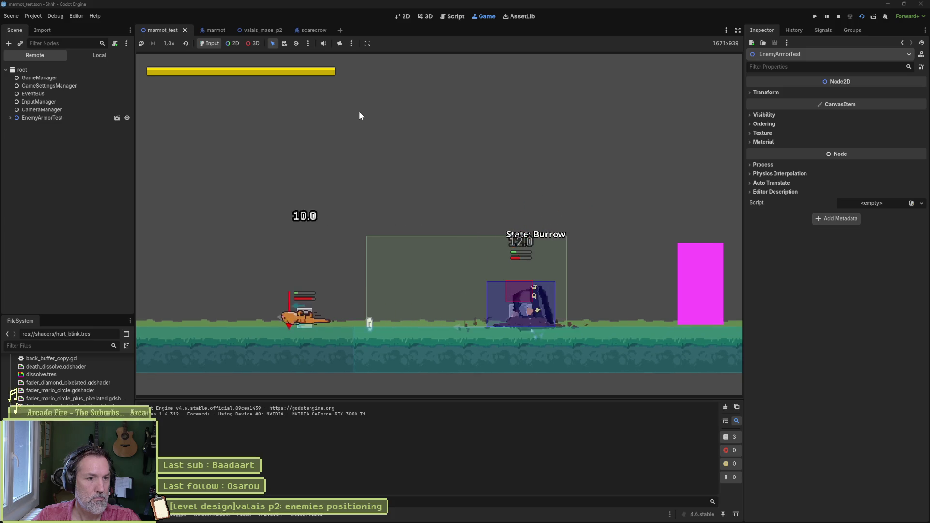
key(Right)
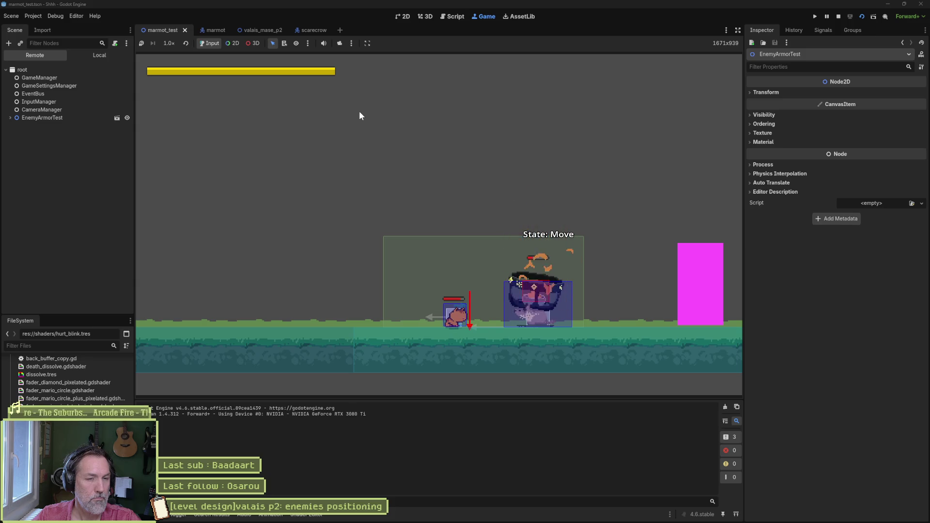
key(Right)
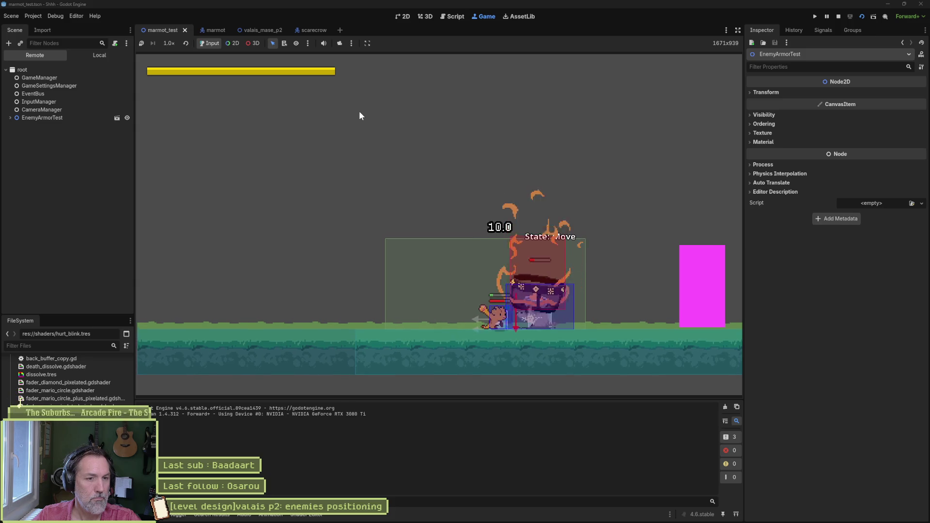
key(space)
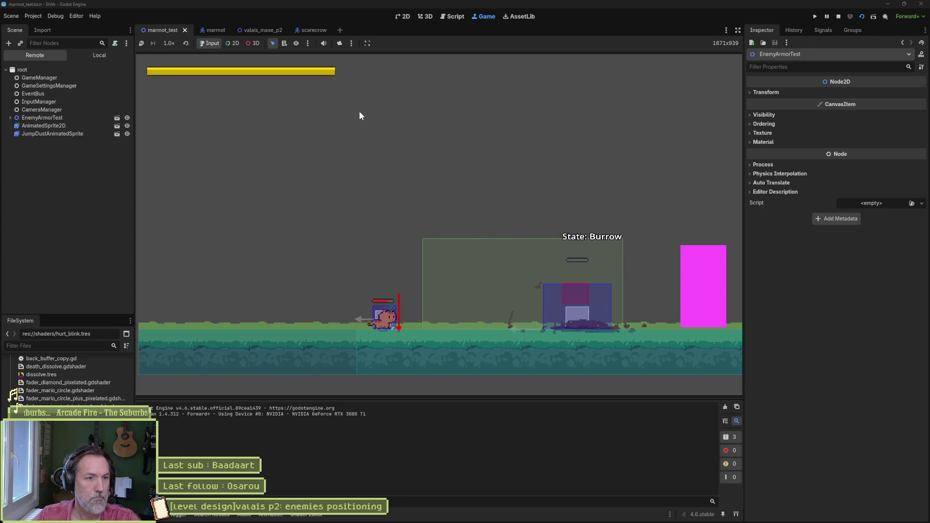
key(Right)
key(Left)
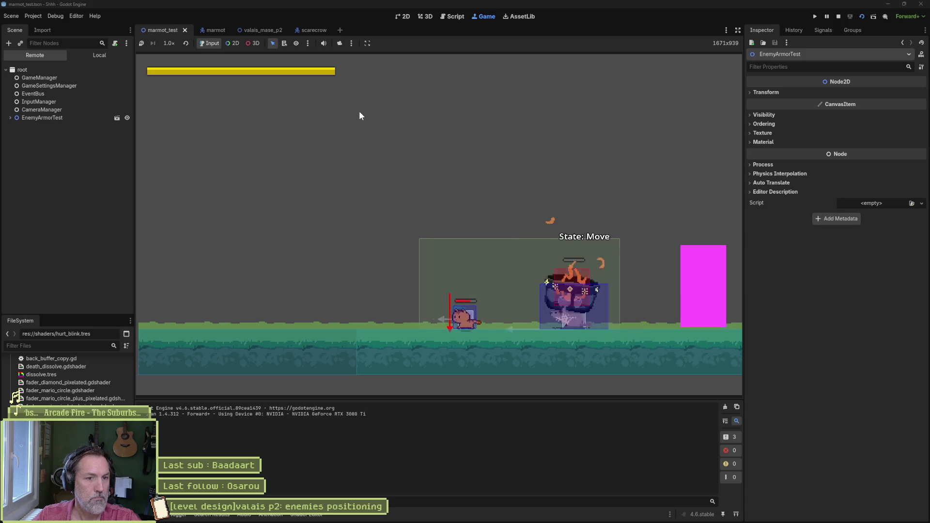
key(Left)
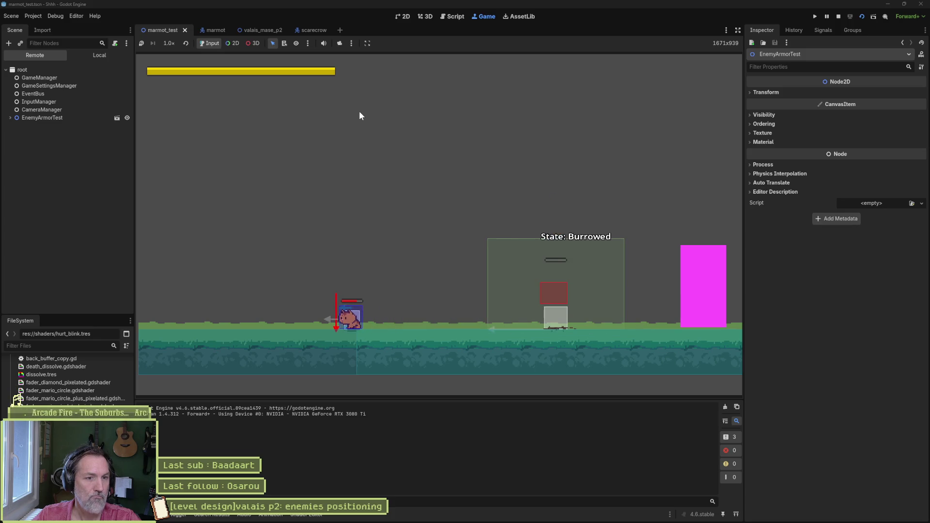
key(F8)
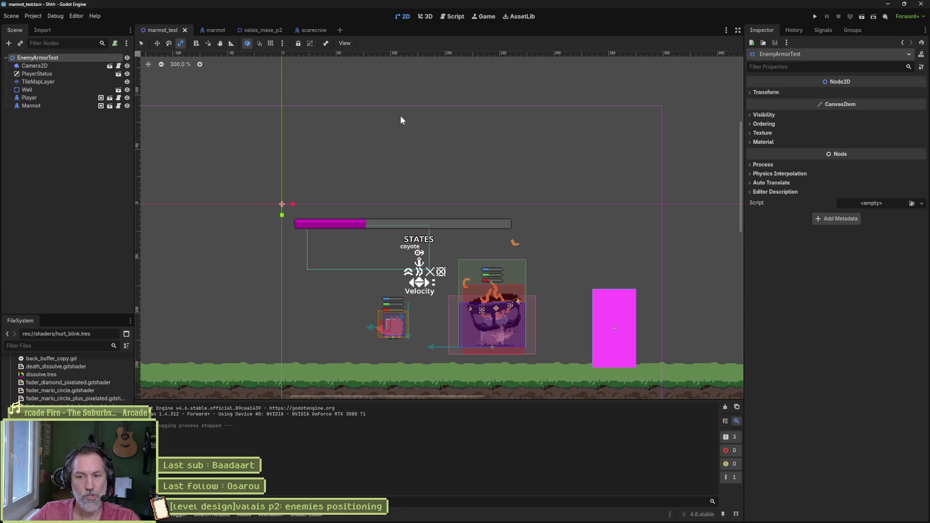
Move the '[marmot controller]bug: after being hurt, velocity 0' card from Complete to In progress, then minimize Asana.
mouse_move(536, 518)
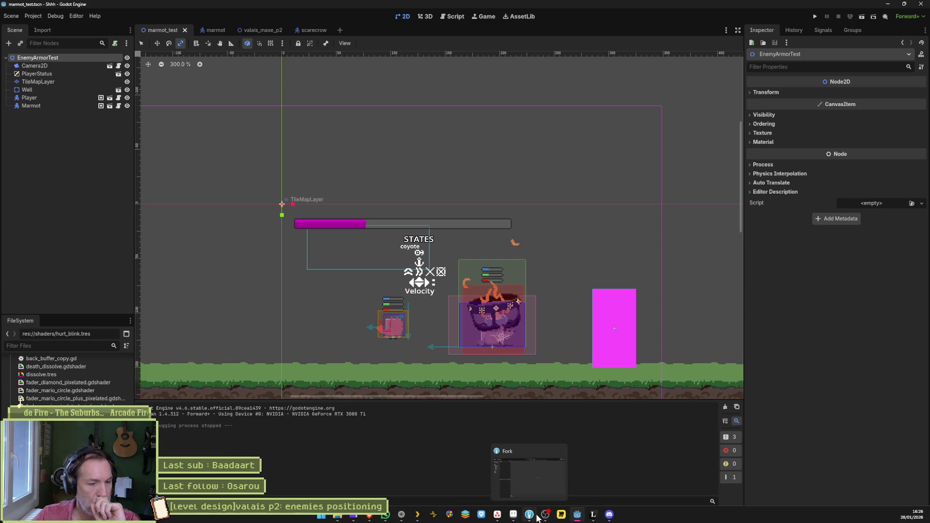
mouse_move(424, 519)
click(499, 516)
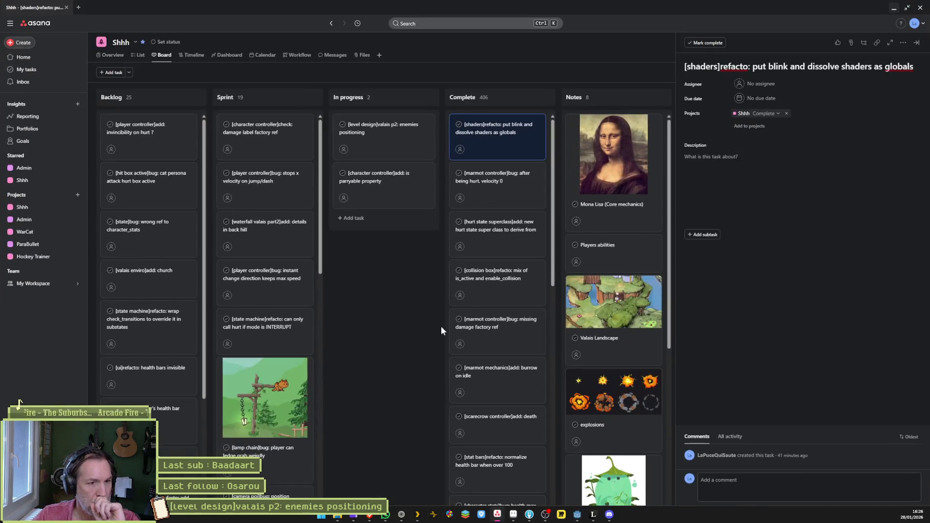
click(361, 217)
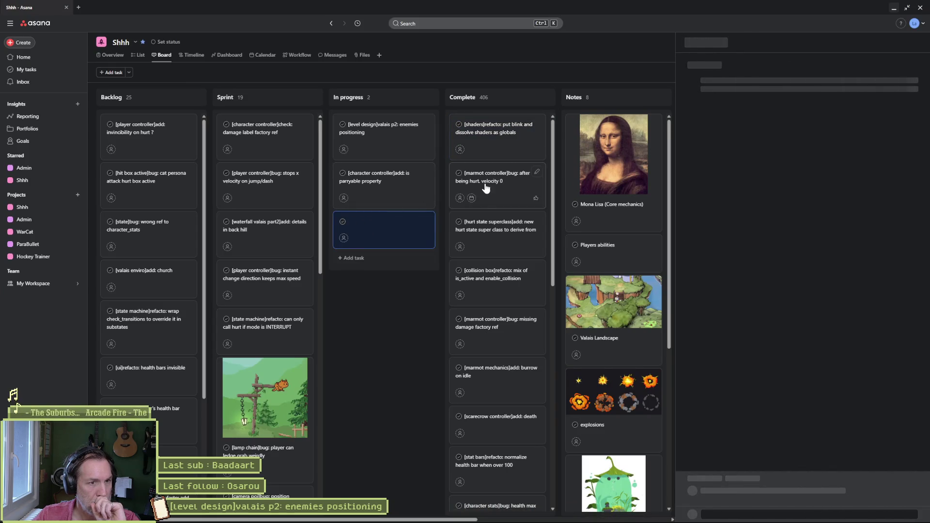
mouse_move(457, 196)
mouse_down()
mouse_move(413, 151)
mouse_move(366, 129)
mouse_up()
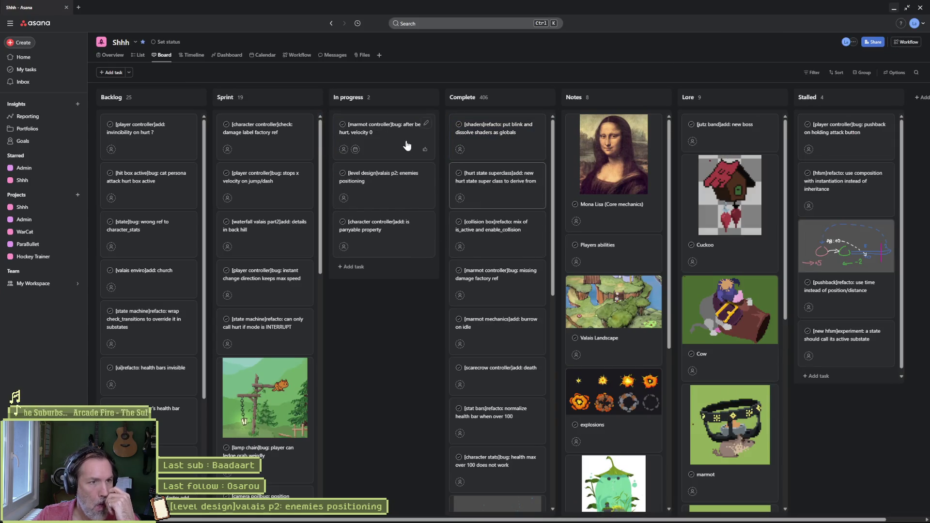
click(891, 10)
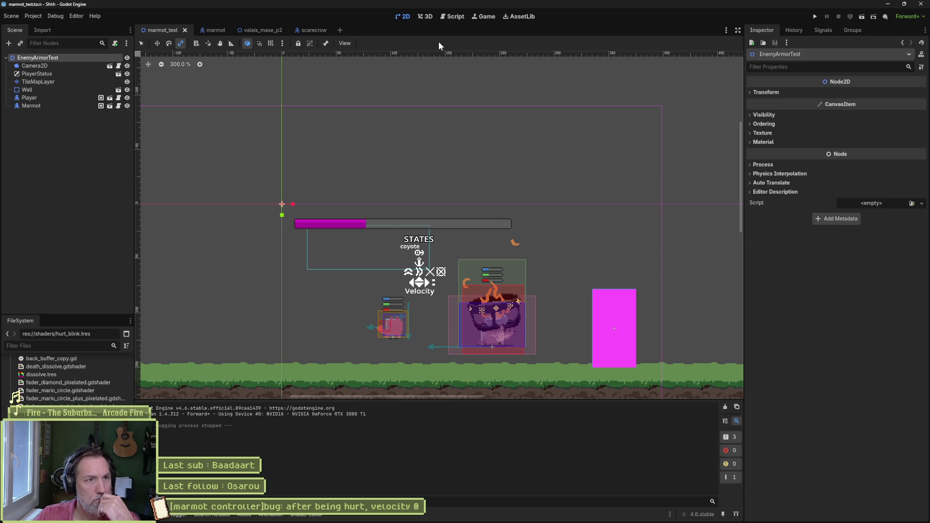
Open marmot_move_state.gd, review its state_max_speed code, and do a quick test run of the game.
click(446, 18)
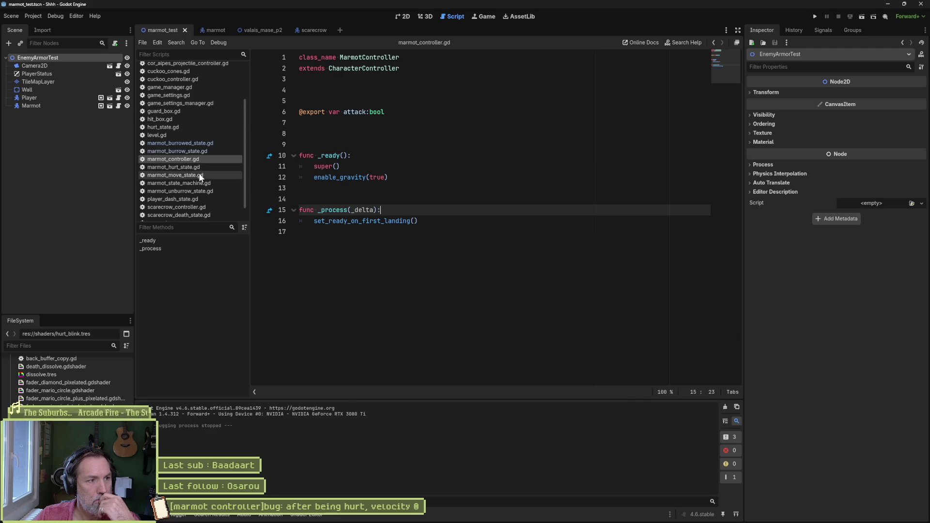
click(175, 175)
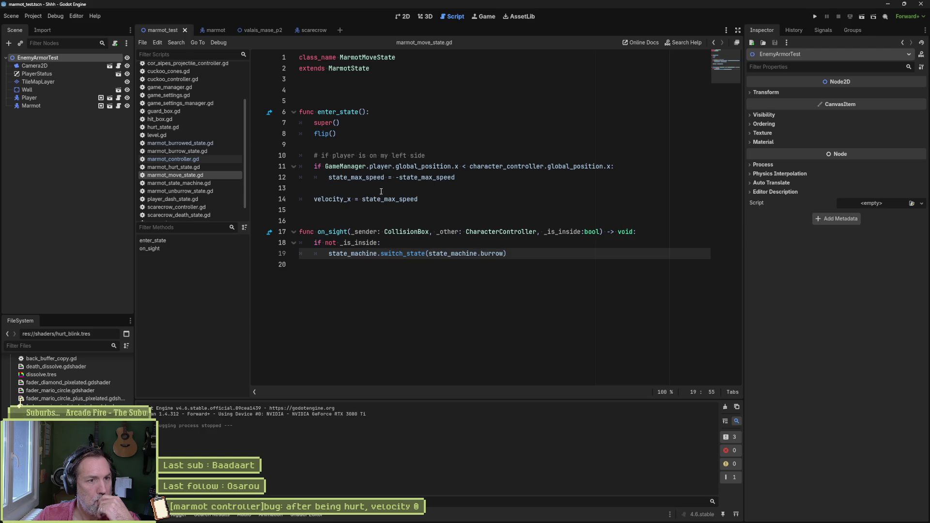
double_click(331, 199)
double_click(416, 177)
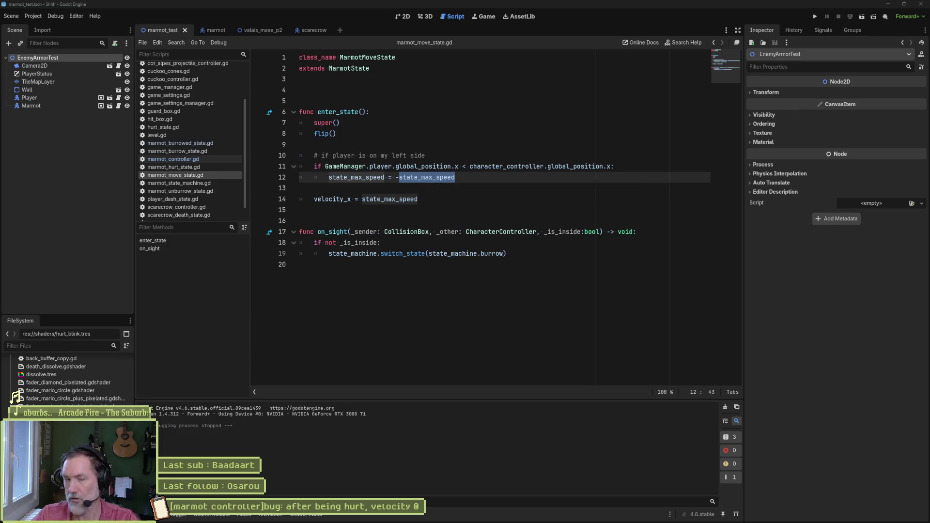
click(517, 135)
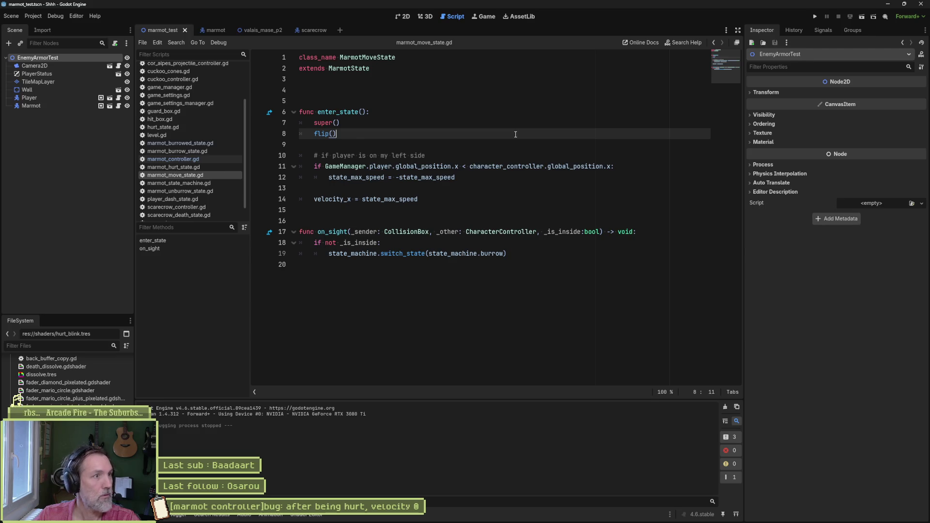
key(F6)
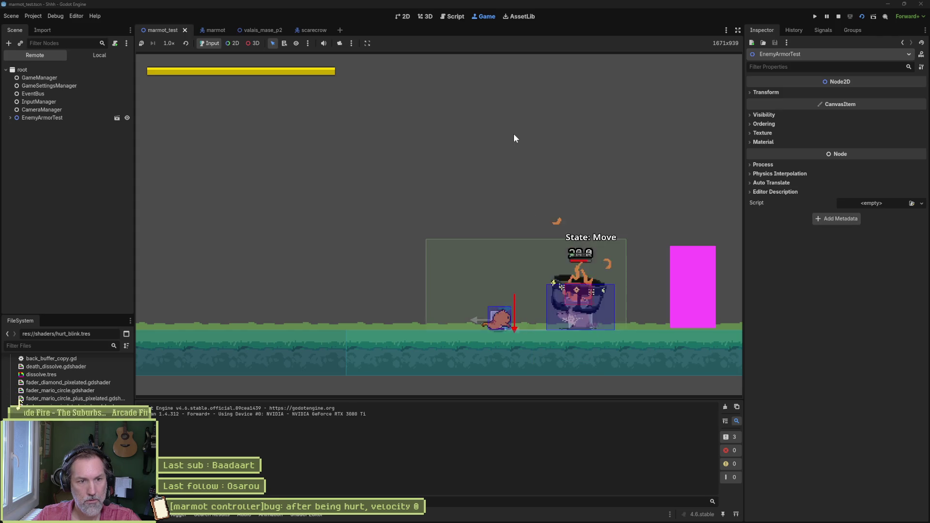
key(F8)
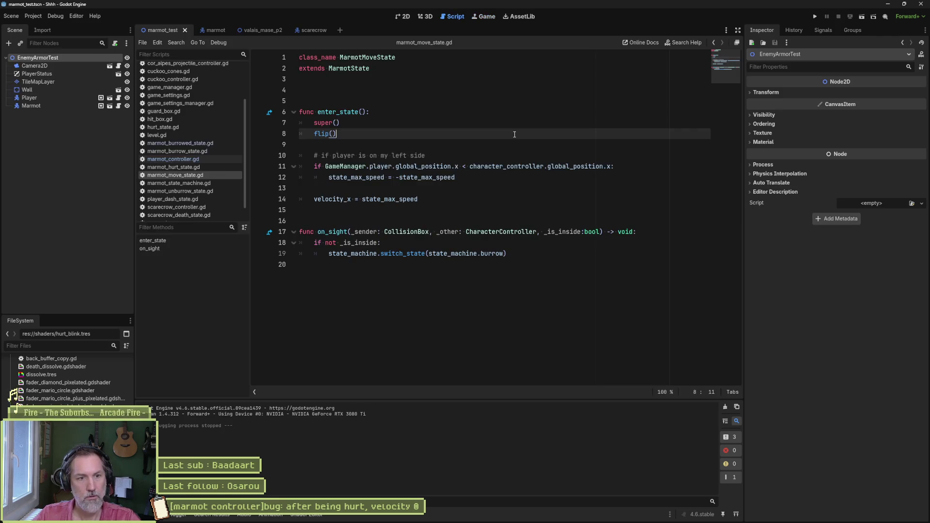
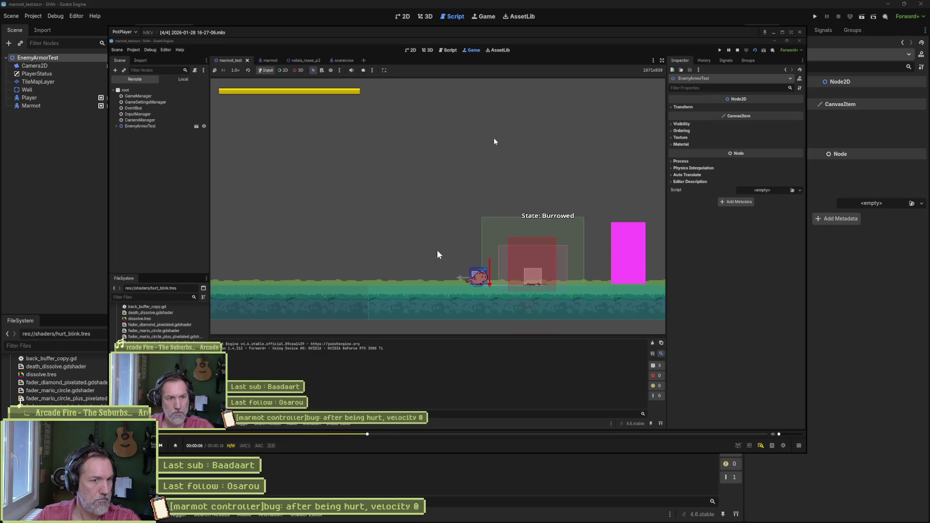
Pause the gameplay recording and step frames to where the enemy leaves Hurt for Move.
key(space)
key(f)
key(f)
key(f)
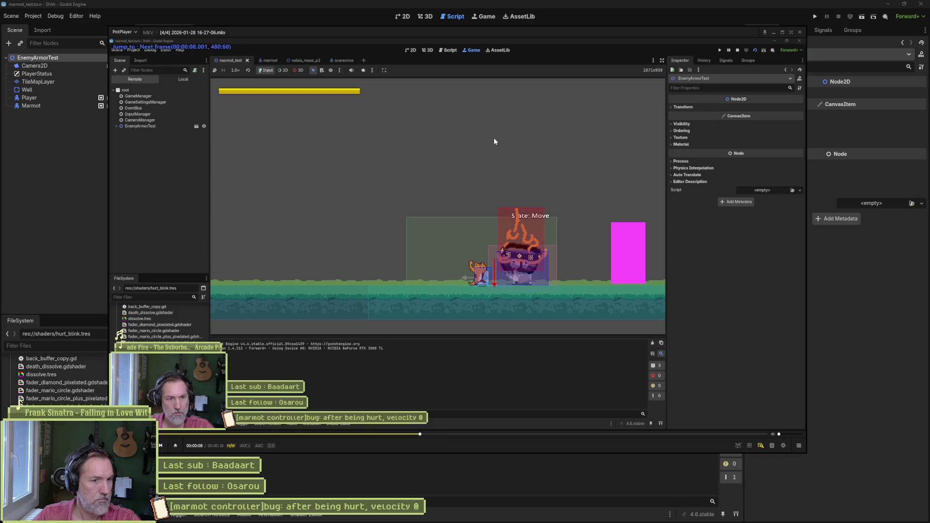
key(f)
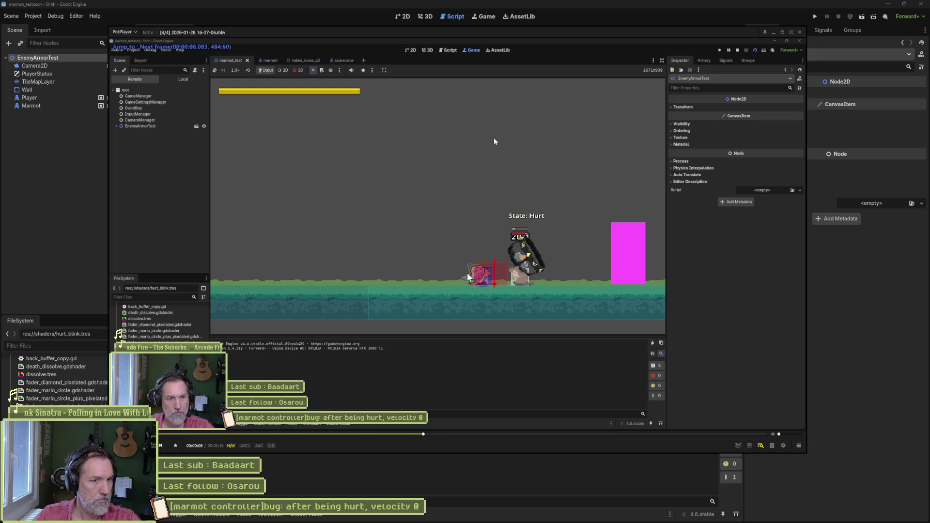
key(space)
key(space)
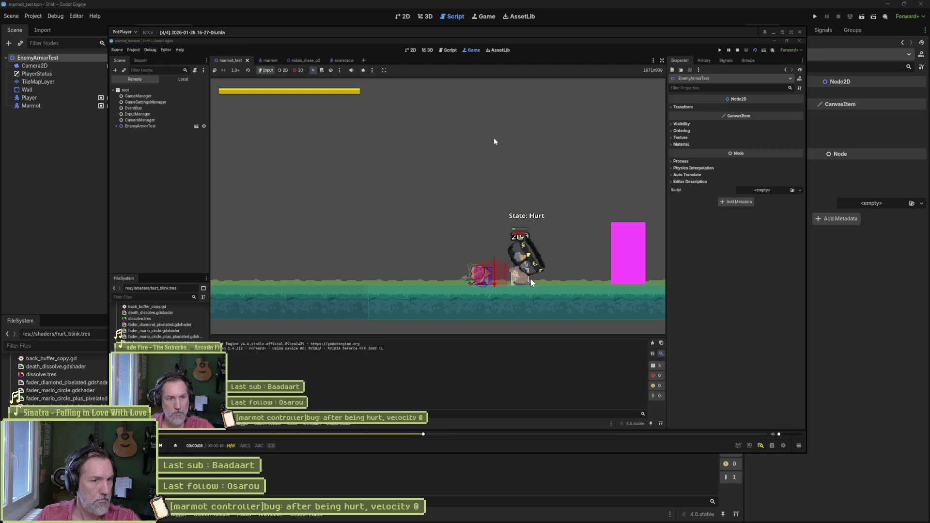
key(space)
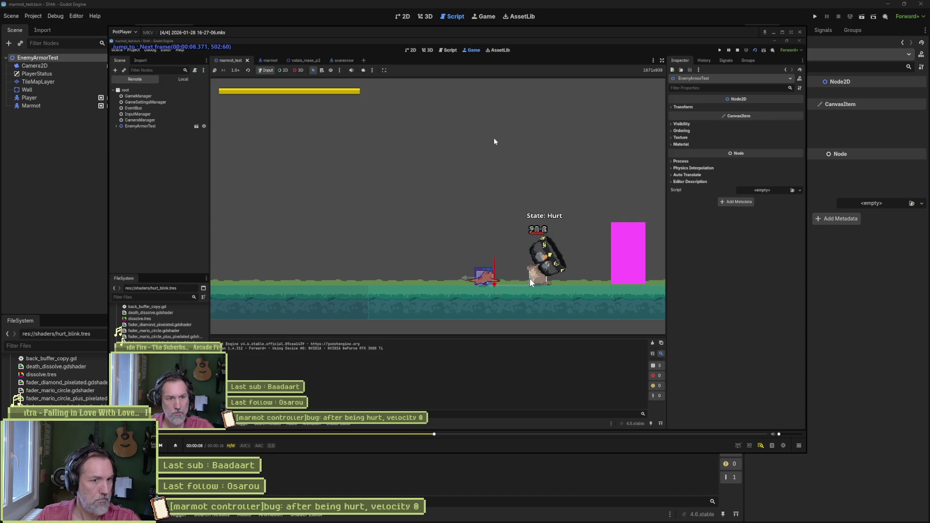
key(d)
key(d)
key(d)
key(d)
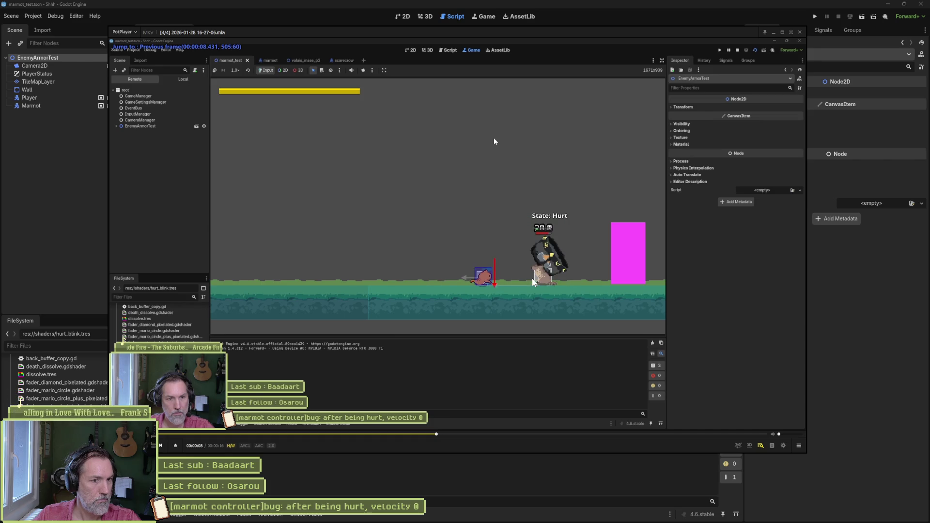
key(f)
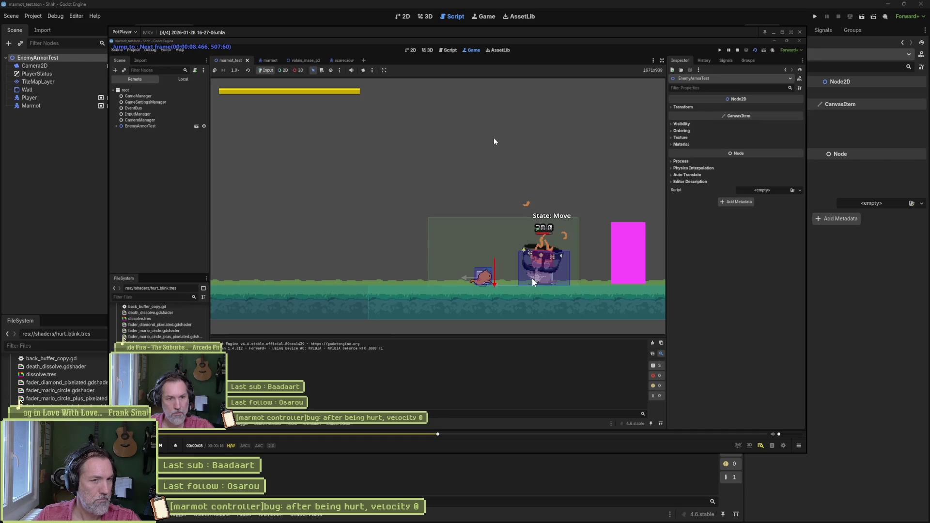
key(d)
Compare the last Hurt frame with the first Move frame, then return to Godot.
key(f)
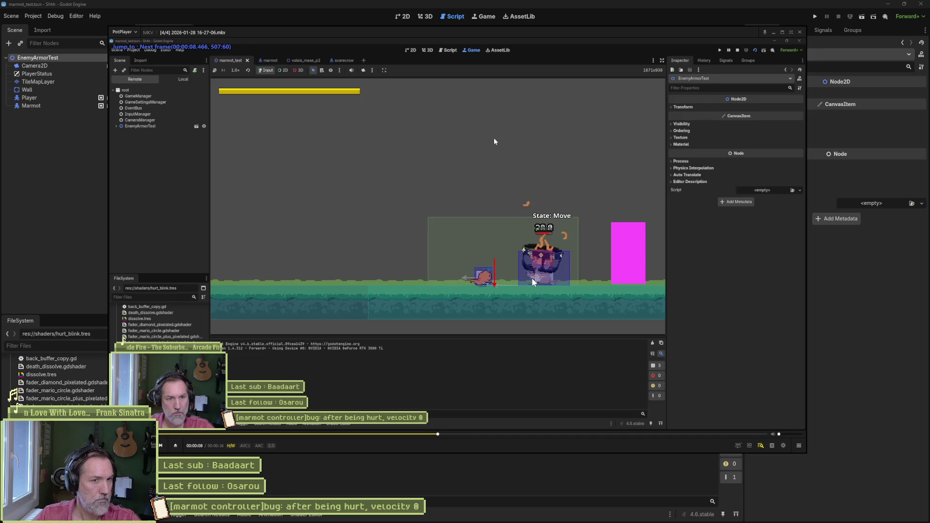
key(d)
key(f)
key(d)
key(f)
key(f)
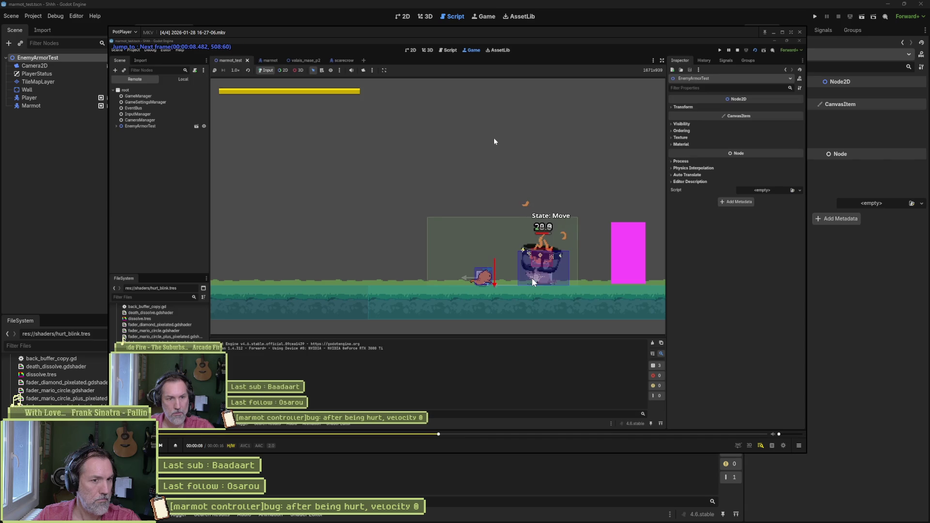
key(f)
key(f)
key(f)
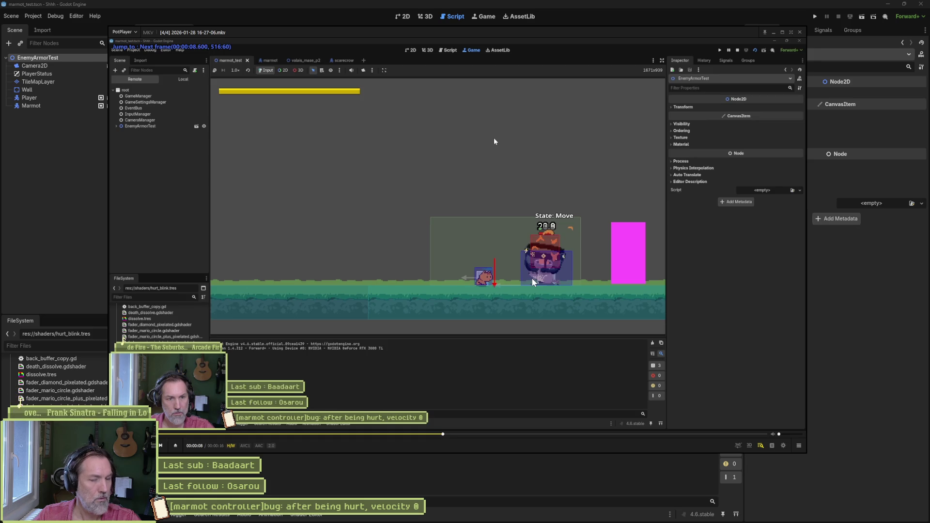
key(f)
key(f)
key(f)
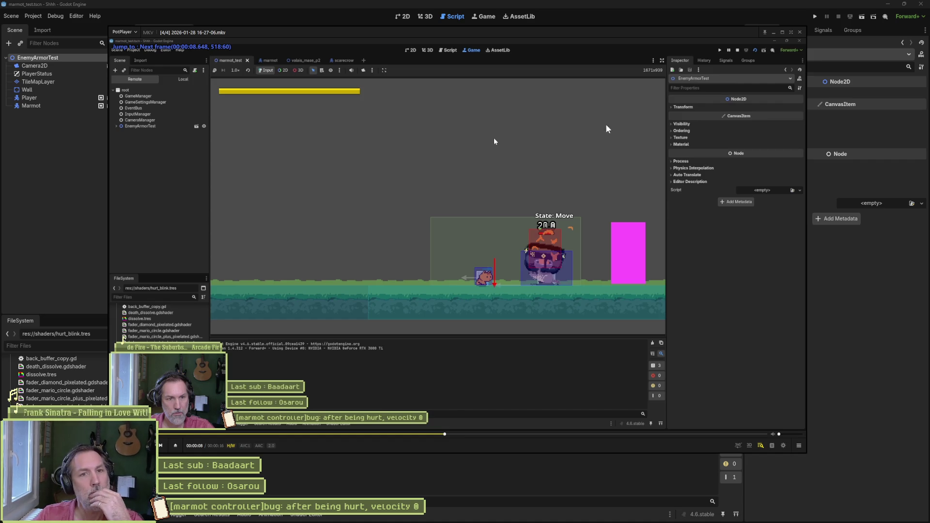
click(579, 21)
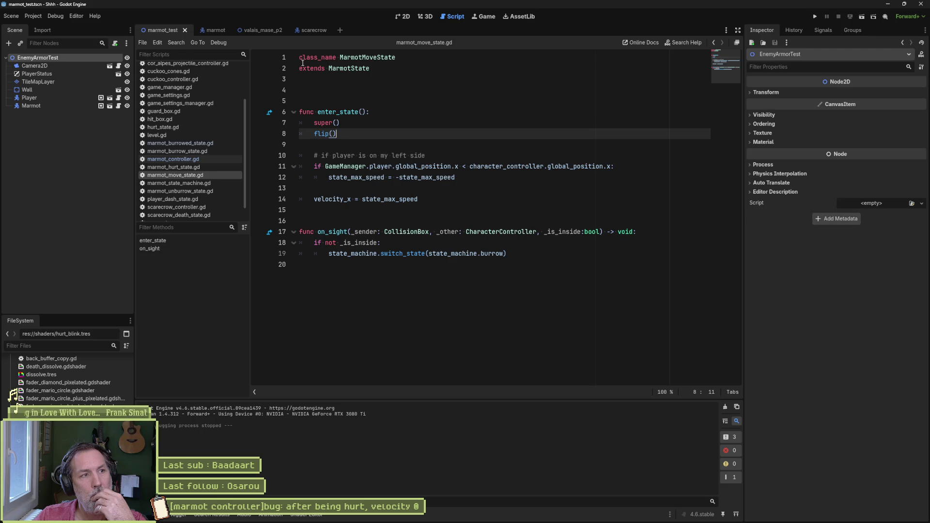
Open marmot_hurt_state.gd from the marmot scene's Hurt node and close all other scripts.
click(206, 30)
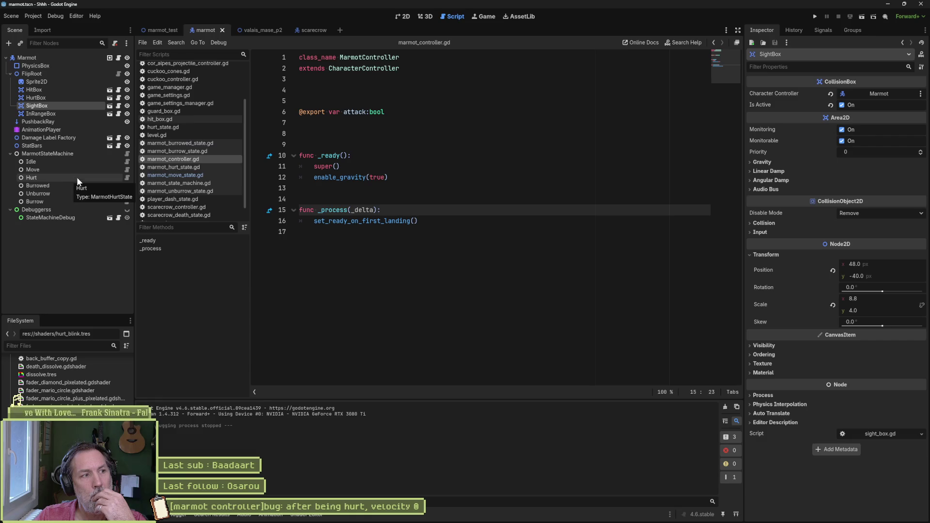
click(126, 176)
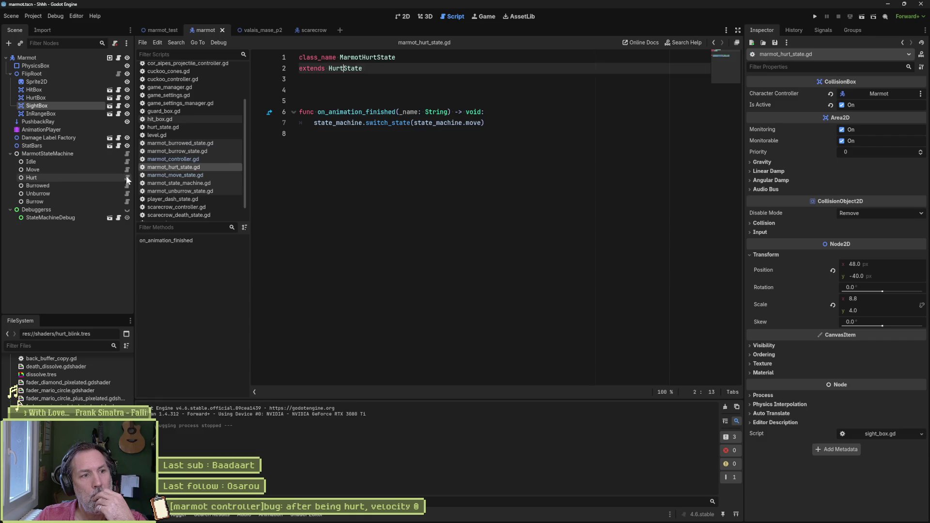
double_click(350, 111)
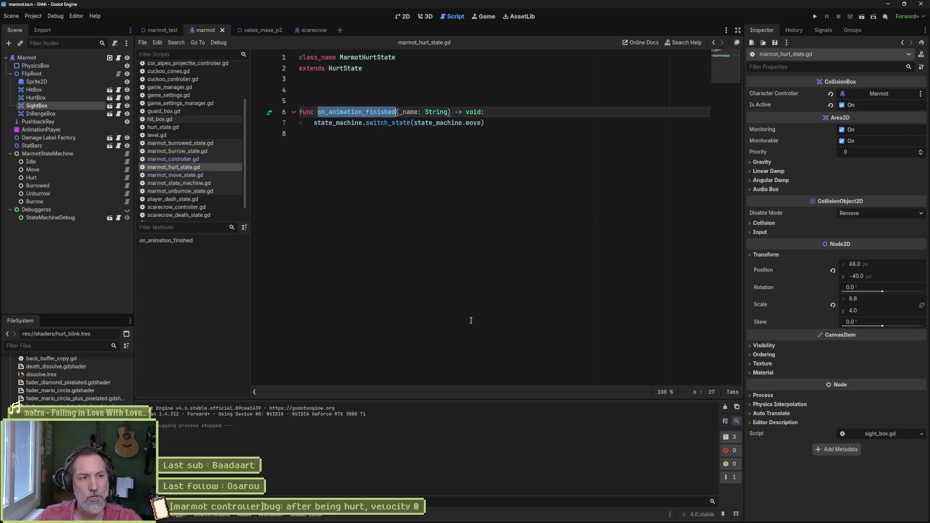
mouse_move(493, 519)
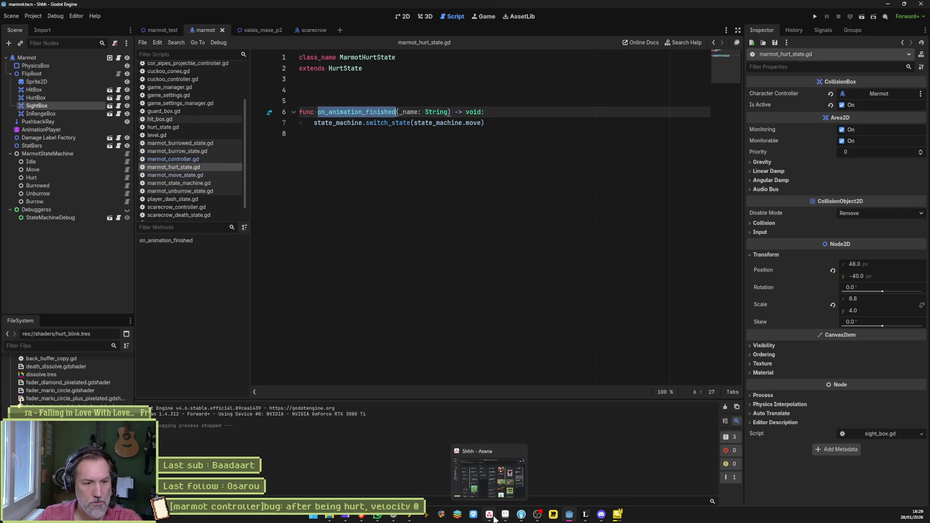
right_click(173, 167)
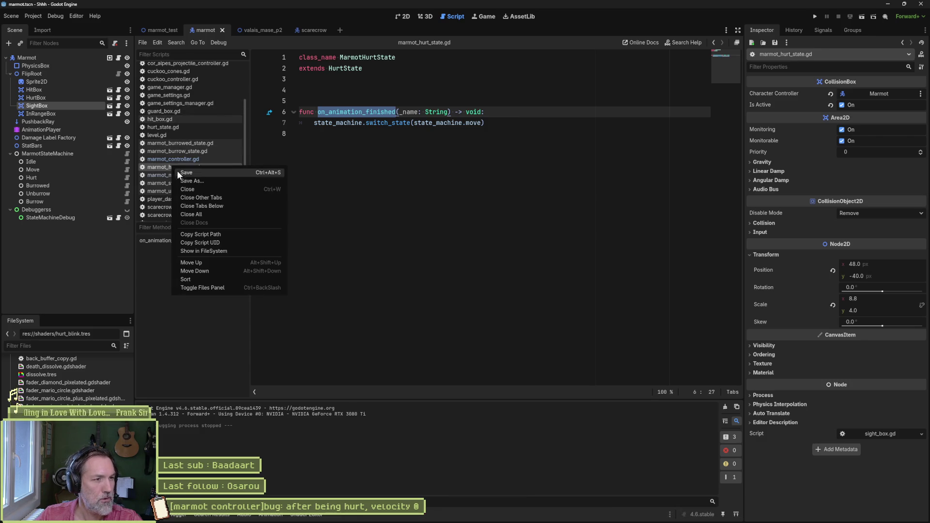
click(210, 196)
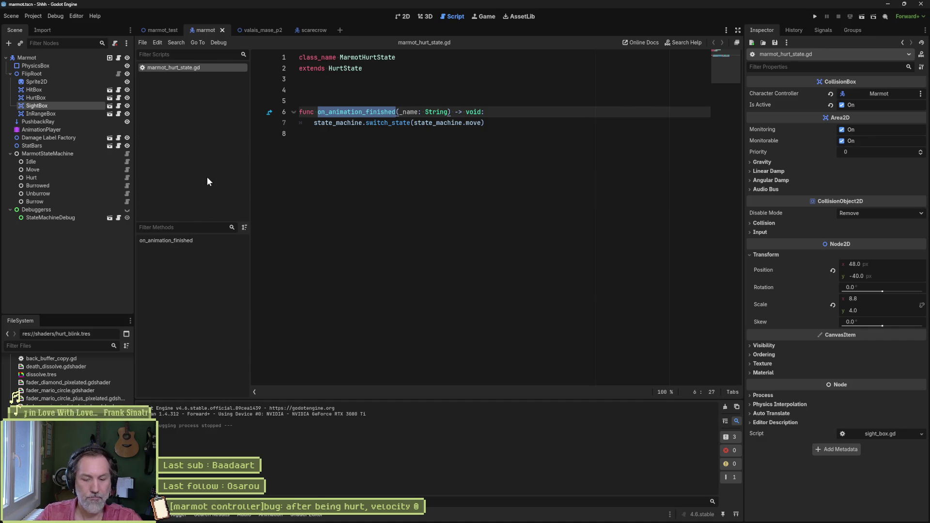
Open character_controller.gd and inspect how update_knockback uses is_knockback.
key(ctrl+alt+o)
text(chara)
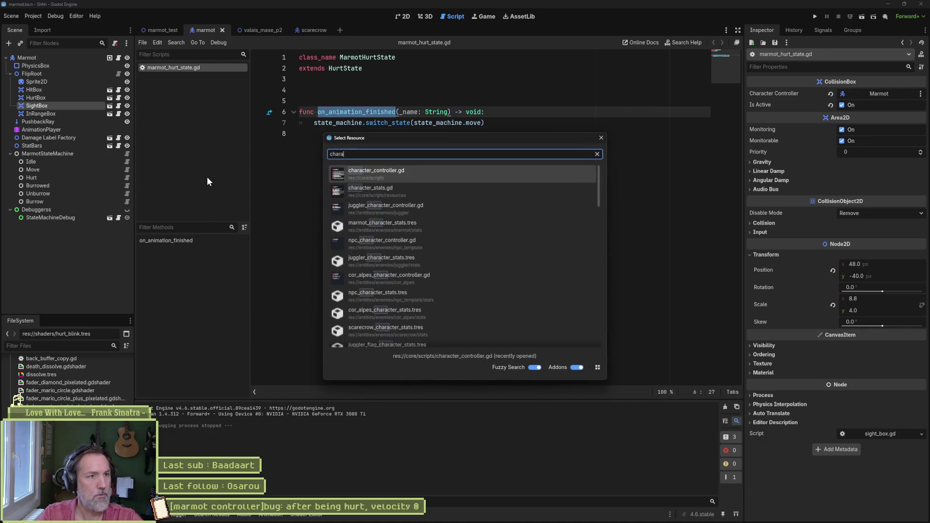
key(Return)
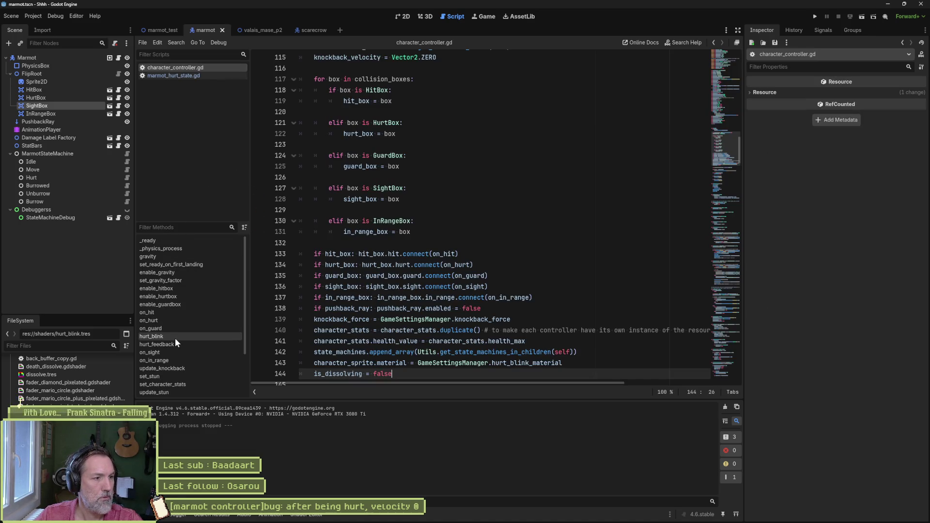
click(174, 367)
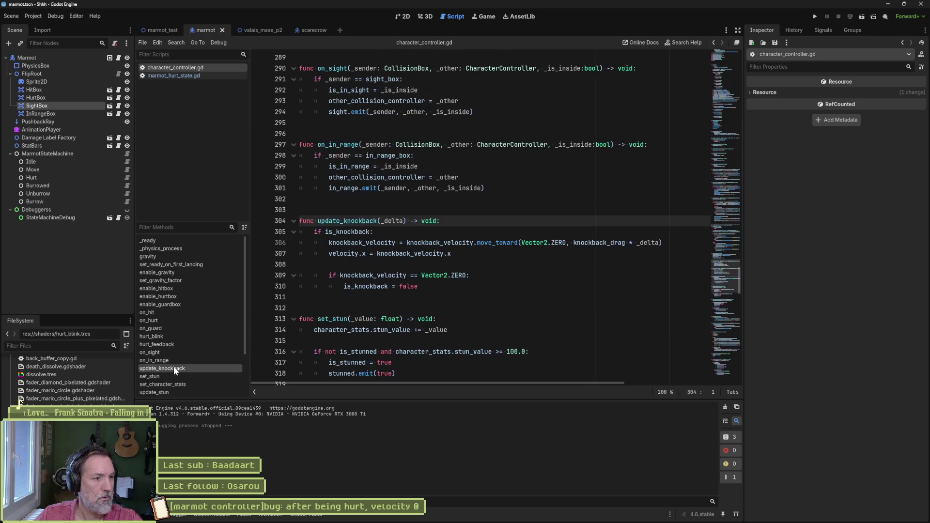
double_click(354, 286)
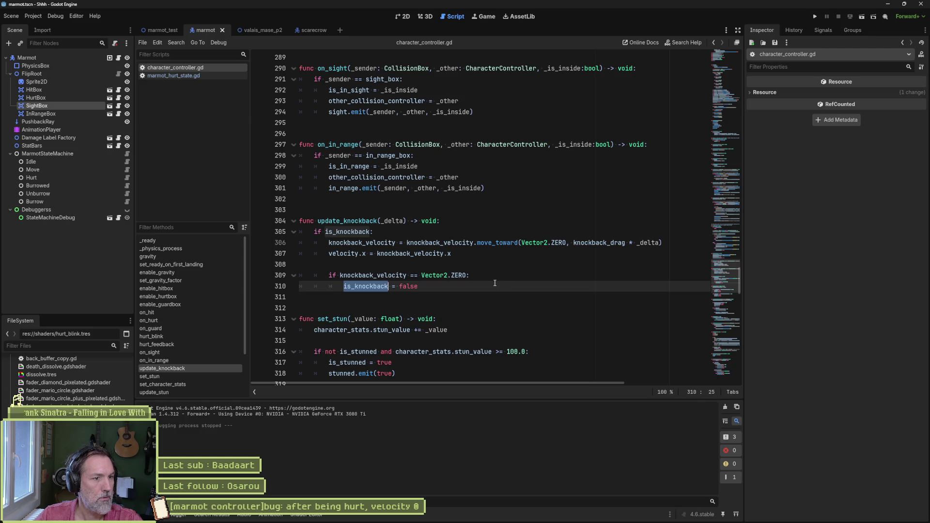
drag(724, 278, 725, 36)
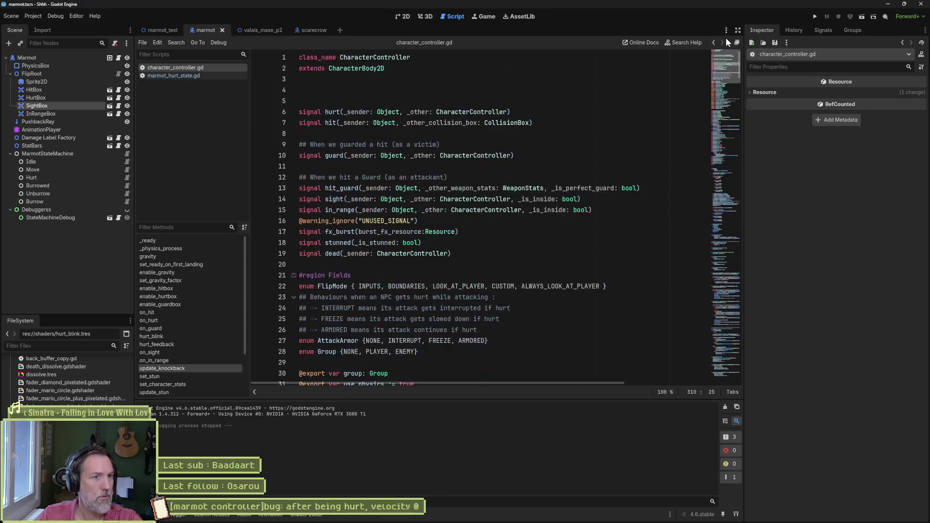
Paste a copy of the hit signal declaration below the fx_burst signal.
drag(541, 122, 539, 115)
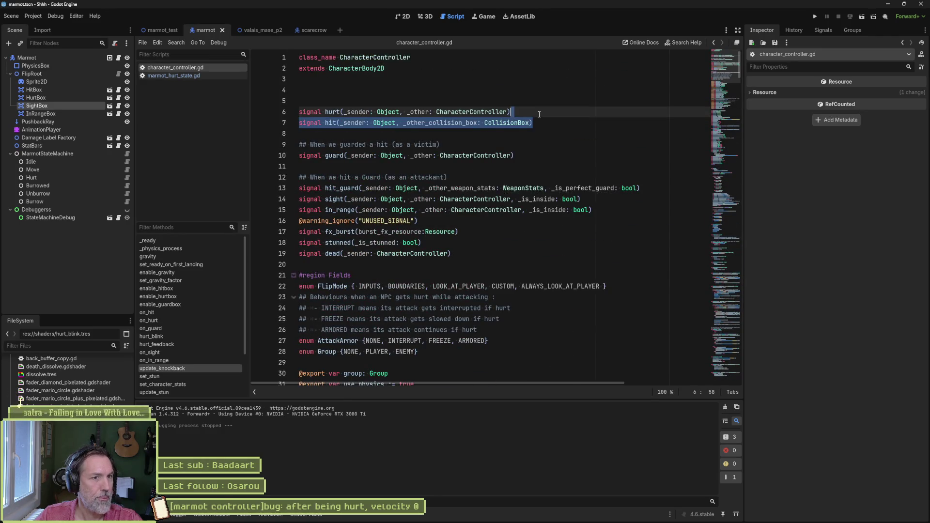
click(537, 124)
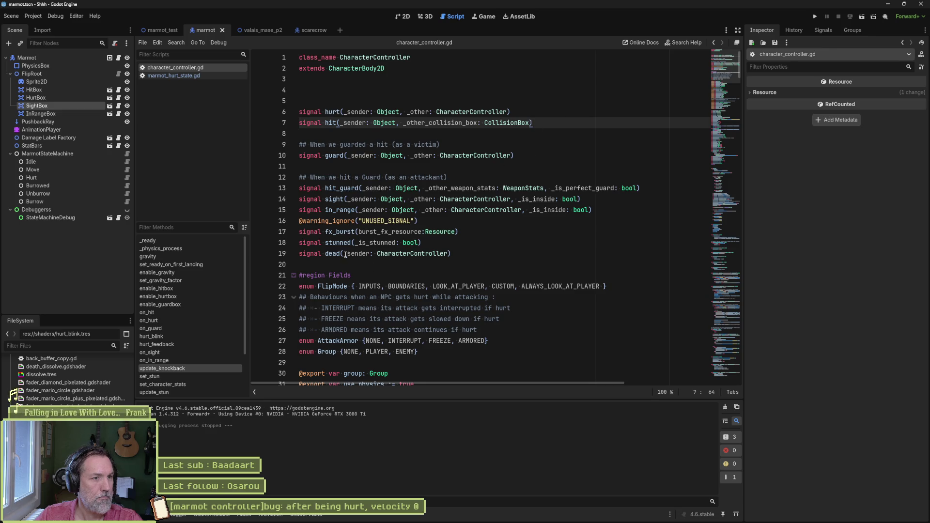
click(462, 234)
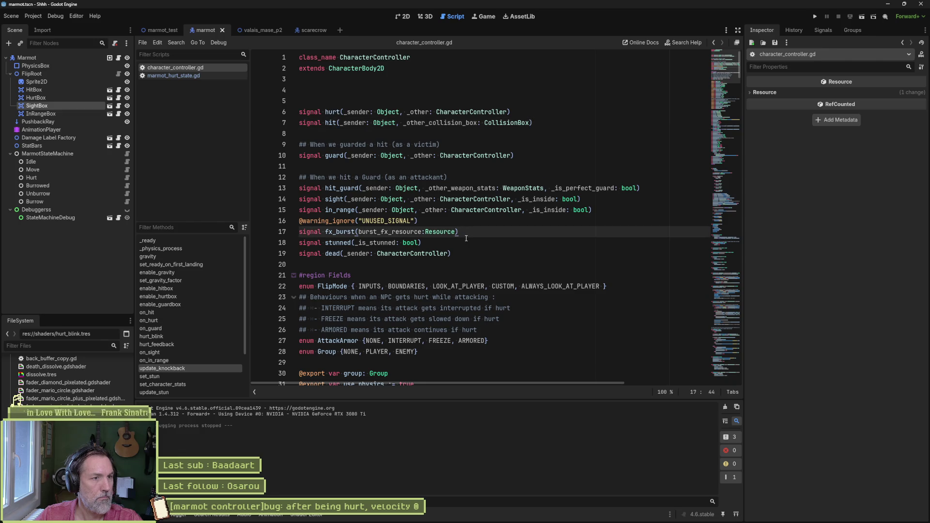
text(signal hit(_sender: Object, _other_collision_box: CollisionBox))
double_click(333, 243)
Rename the copied signal to knockback_finished, drop its collision box parameter, and save.
text(knockback)
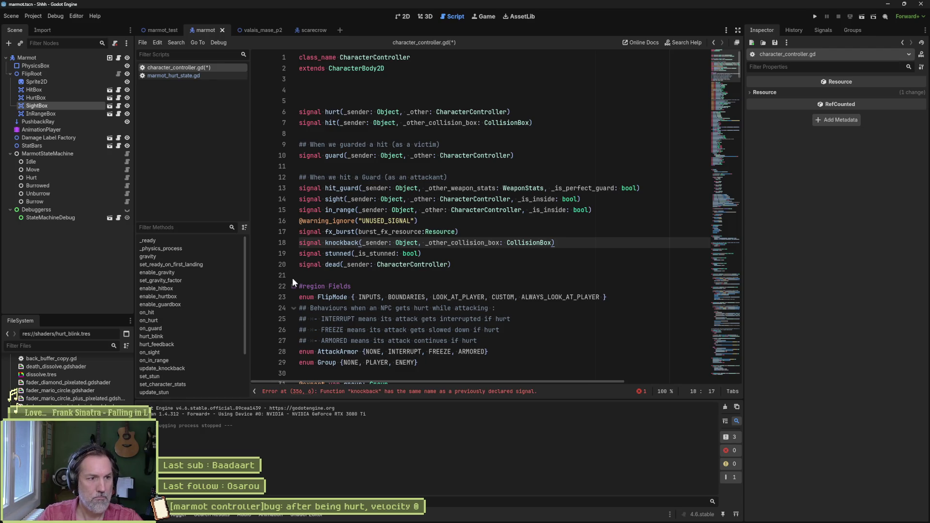
text(_finished)
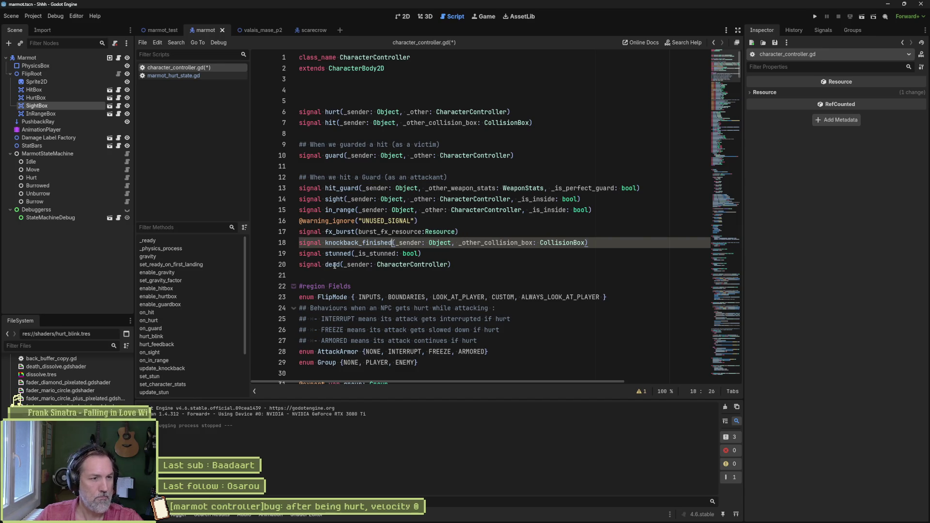
drag(452, 243, 588, 243)
key(BackSpace)
key(ctrl+s)
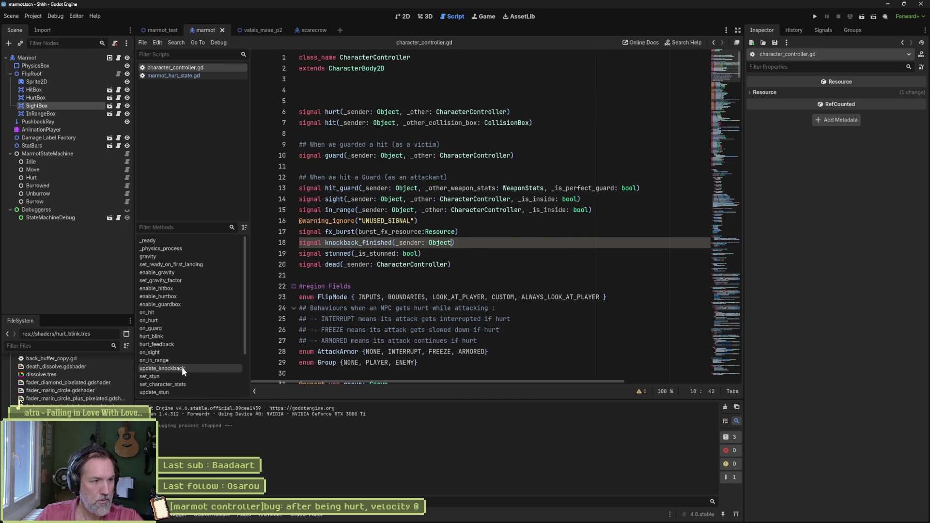
Emit knockback_finished(self) in update_knockback right after is_knockback is reset, and save.
click(182, 368)
click(469, 275)
key(Return)
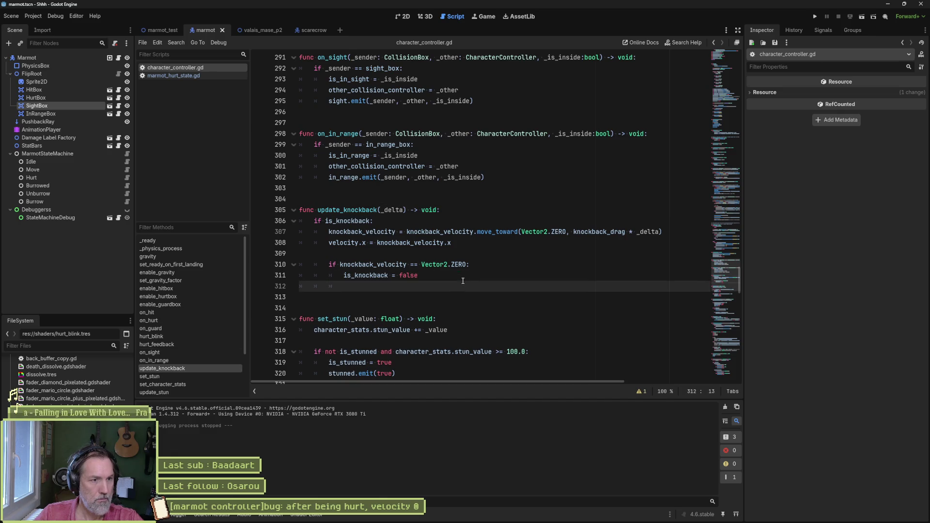
text(kno)
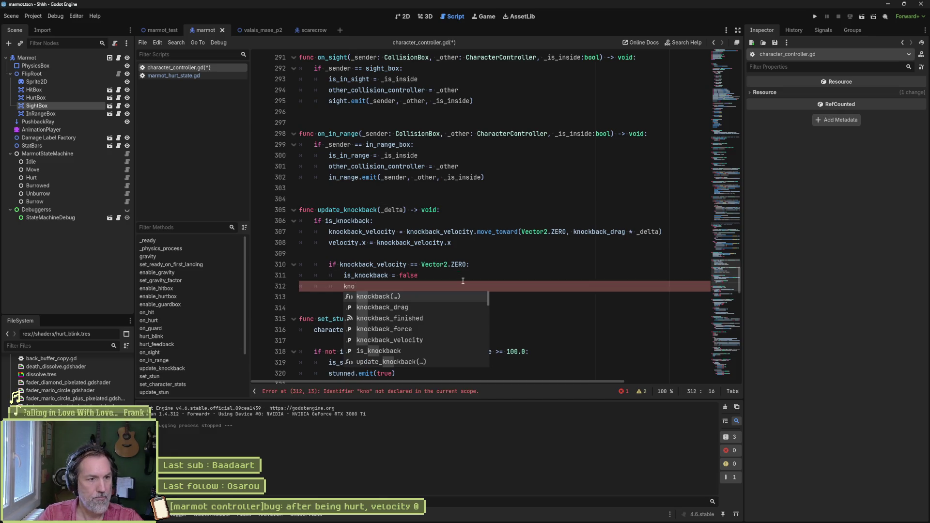
key(Down)
key(Down)
key(Return)
text(.emit)
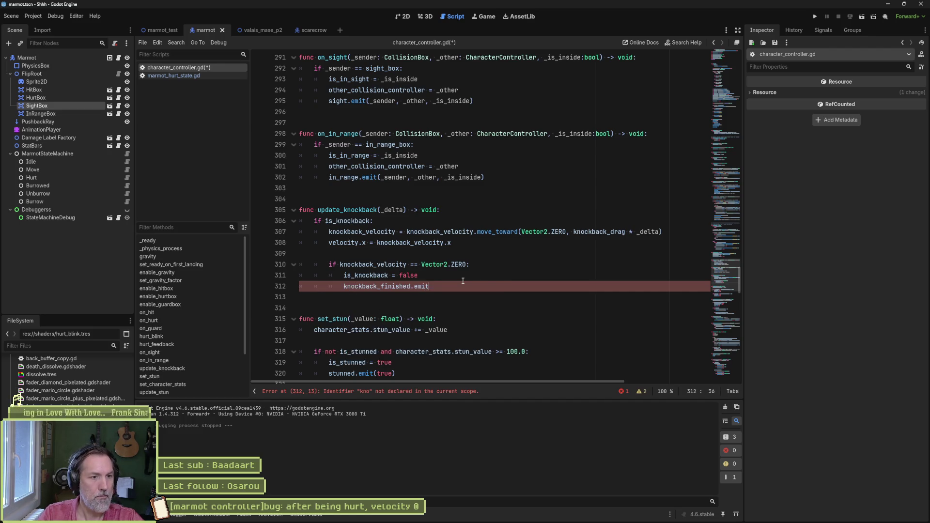
text((self)
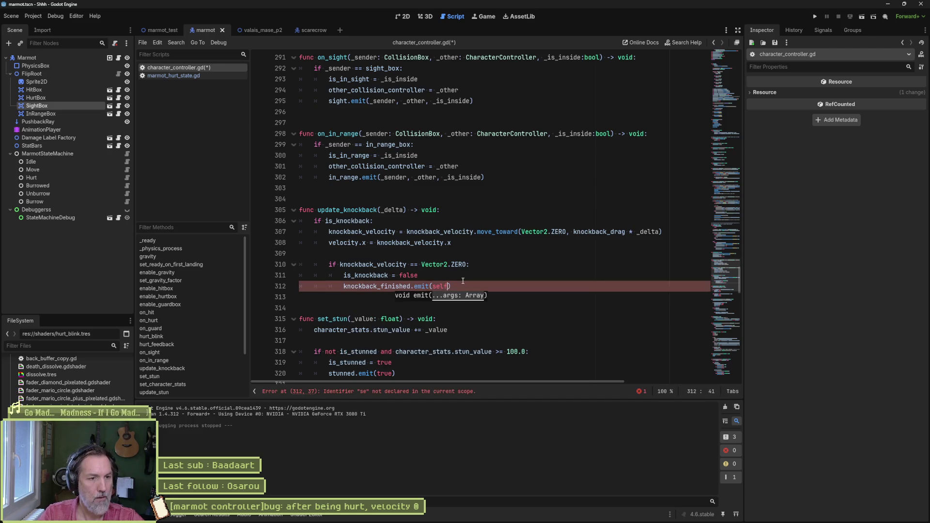
key(ctrl+s)
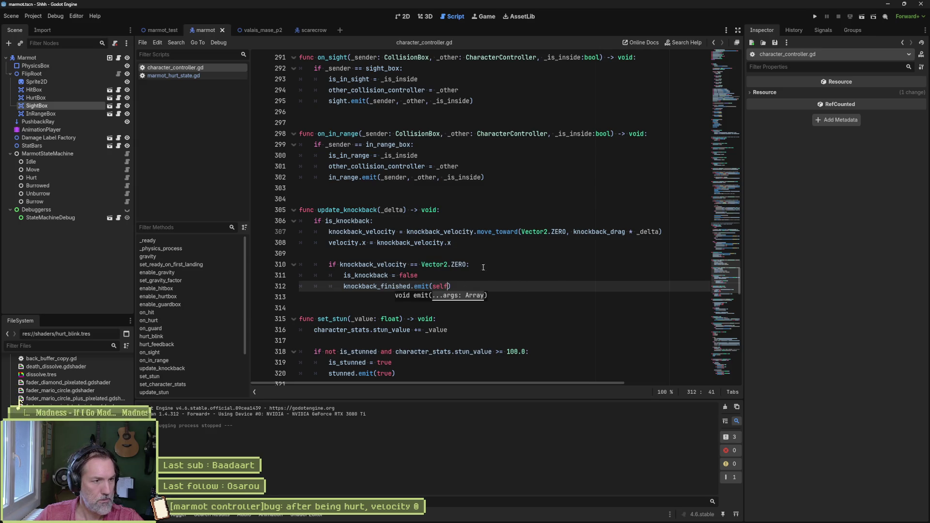
click(188, 77)
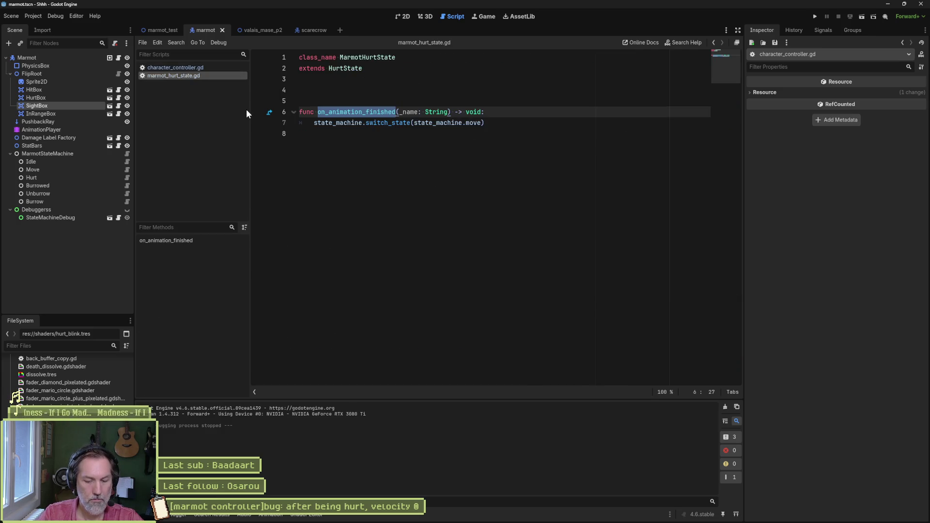
Open state.gd and duplicate the signal connection check block in enter_state.
key(shift+alt+o)
text(state)
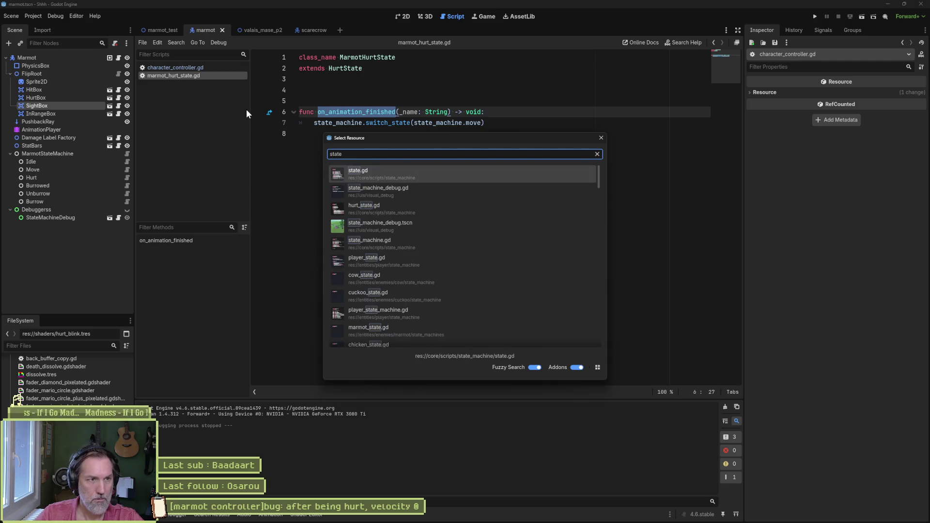
key(Return)
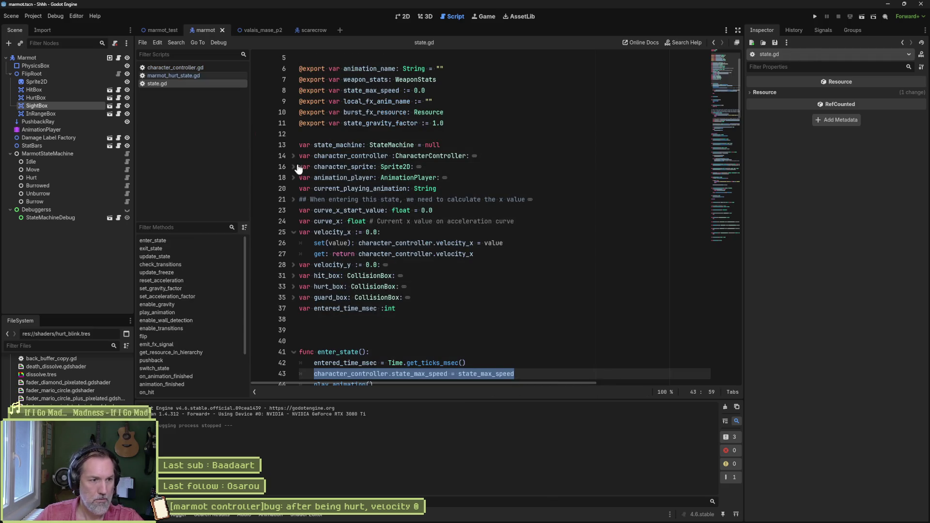
scroll(298, 169, down, 5)
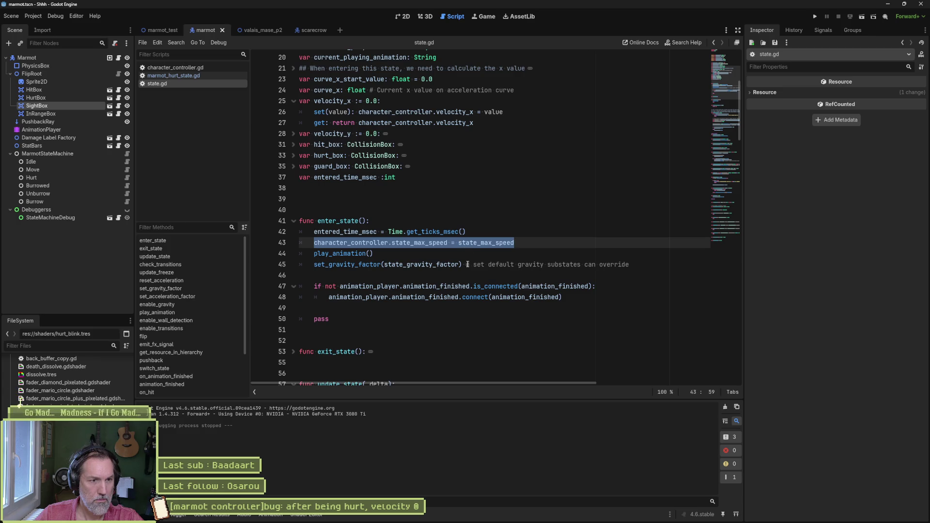
drag(302, 287, 561, 297)
key(ctrl+c)
click(562, 297)
key(Return)
key(Return)
key(ctrl+v)
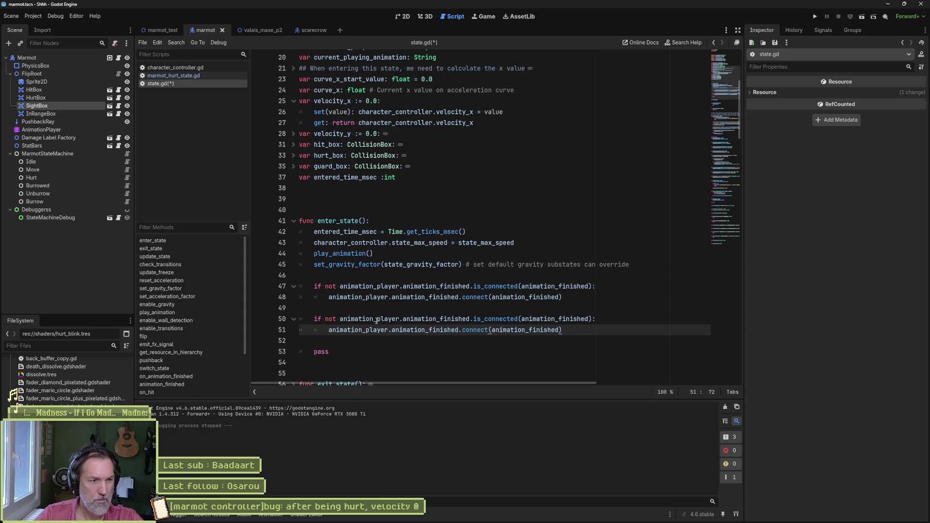
Point the duplicated is_connected check at character_controller.knockback_finished.
double_click(376, 319)
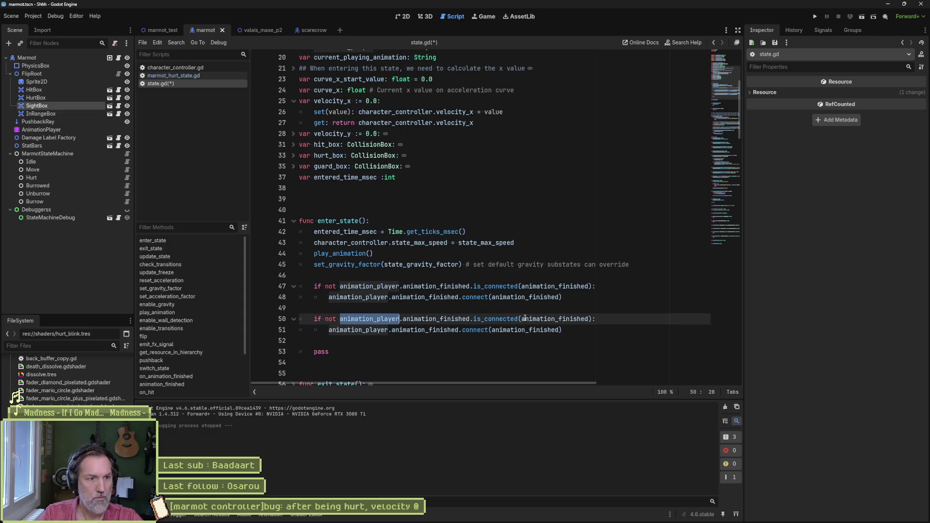
text(cah)
key(BackSpace)
key(BackSpace)
text(ha)
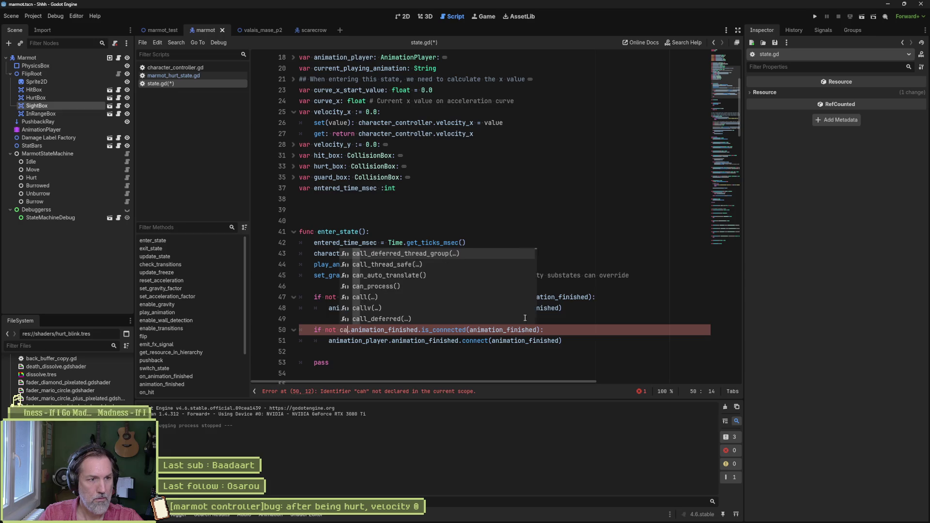
key(Return)
text(.kno)
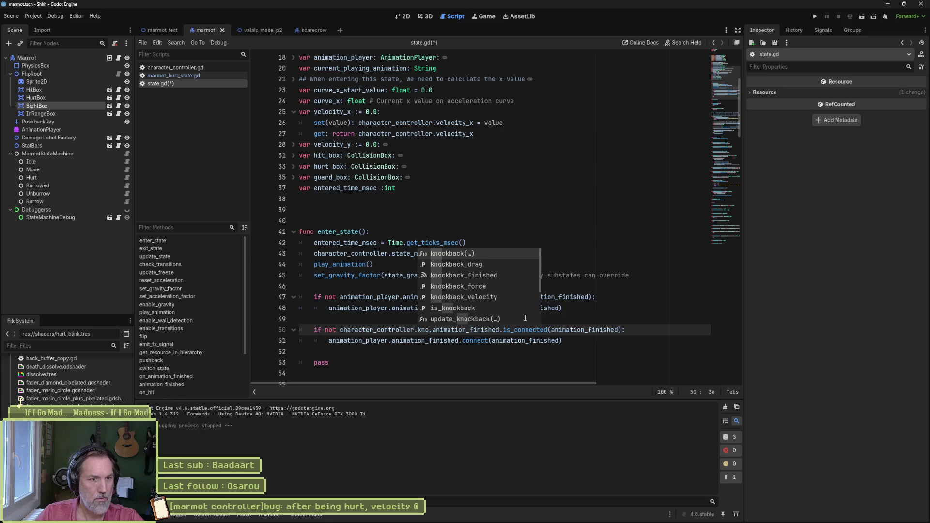
key(Down)
key(Down)
key(Return)
key(ctrl+Delete)
key(ctrl+Delete)
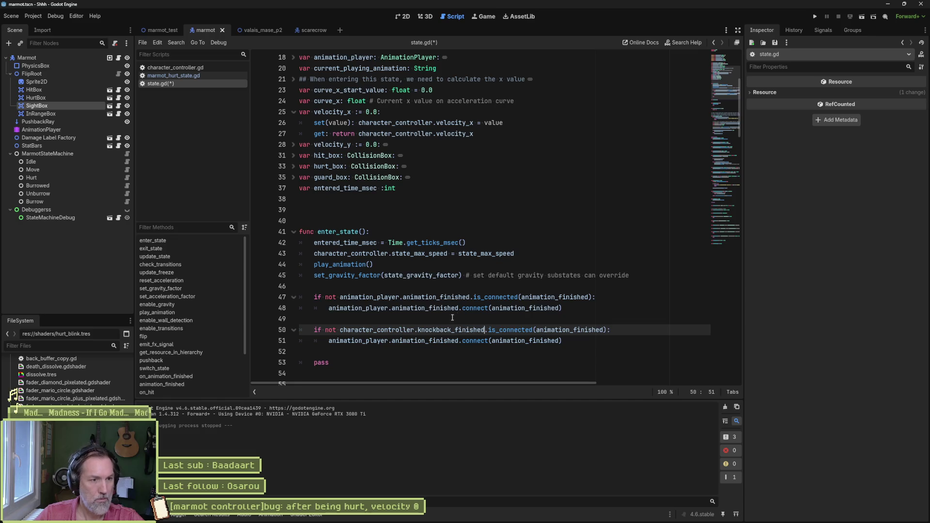
Make the duplicated connect line use character_controller.knockback_finished with the knockback_finished callable.
shift+click(343, 331)
shift+click(339, 331)
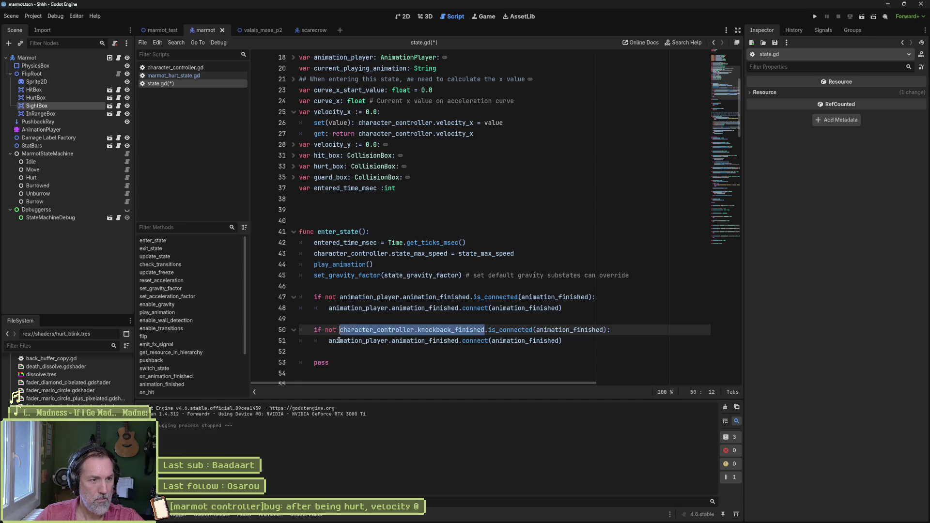
key(ctrl+c)
drag(330, 341, 458, 341)
key(ctrl+v)
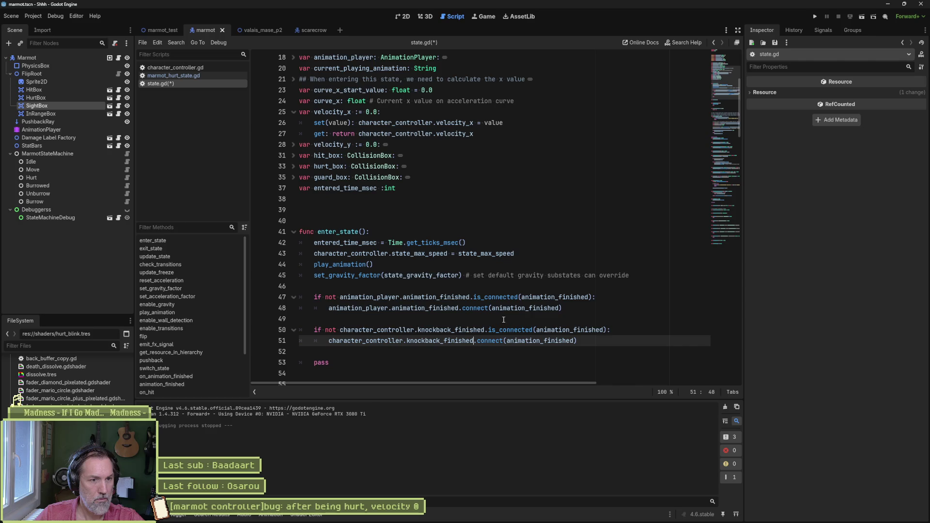
drag(536, 331, 565, 332)
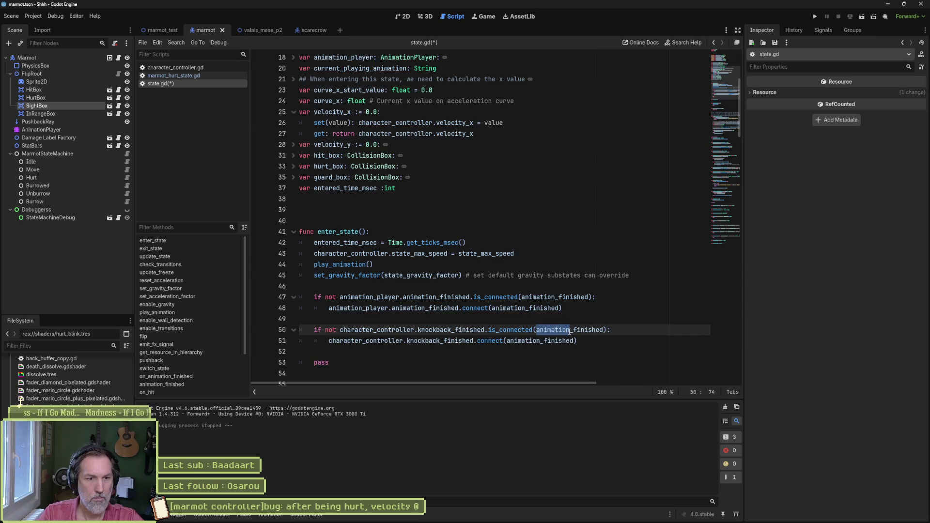
text(knockback)
click(548, 330)
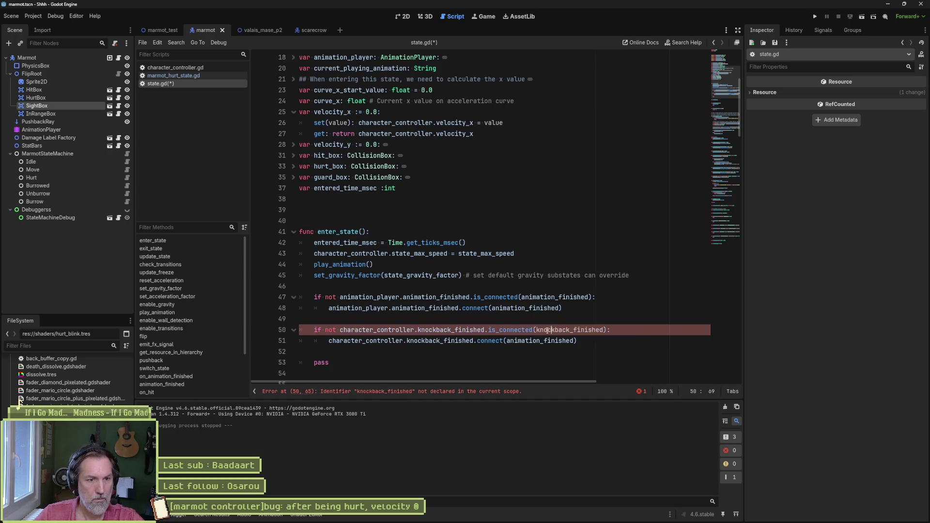
drag(540, 341, 506, 341)
text(knockback)
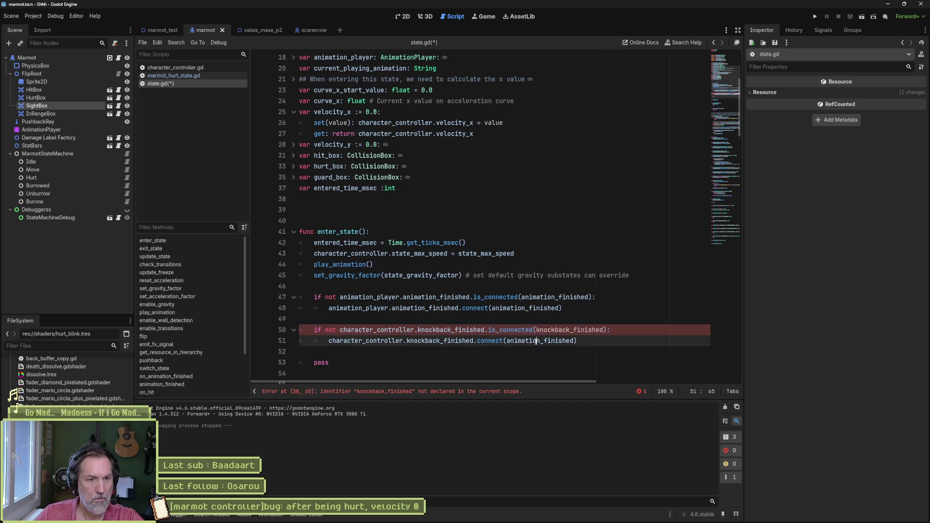
ctrl+click(529, 310)
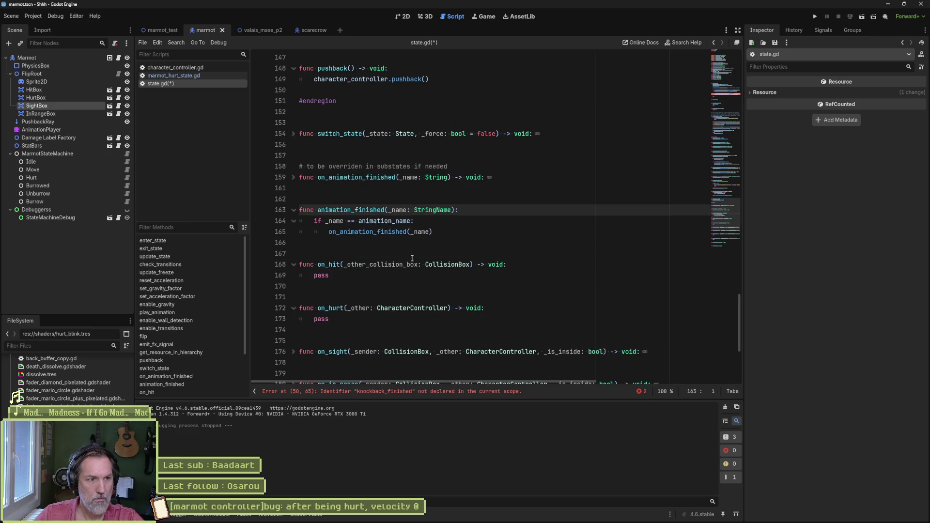
Duplicate the animation_finished handler and rename the copy to knockback_finished.
drag(442, 232, 466, 189)
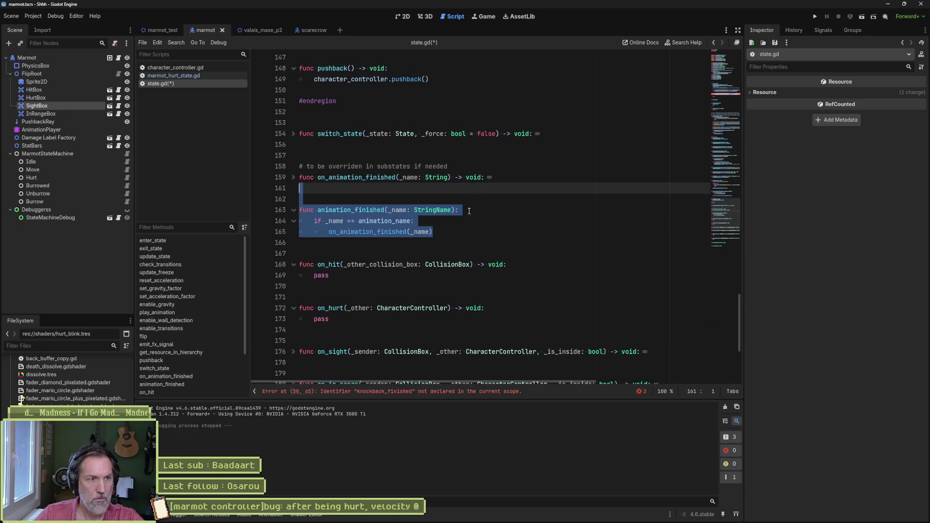
key(ctrl+c)
click(455, 237)
key(Return)
key(ctrl+v)
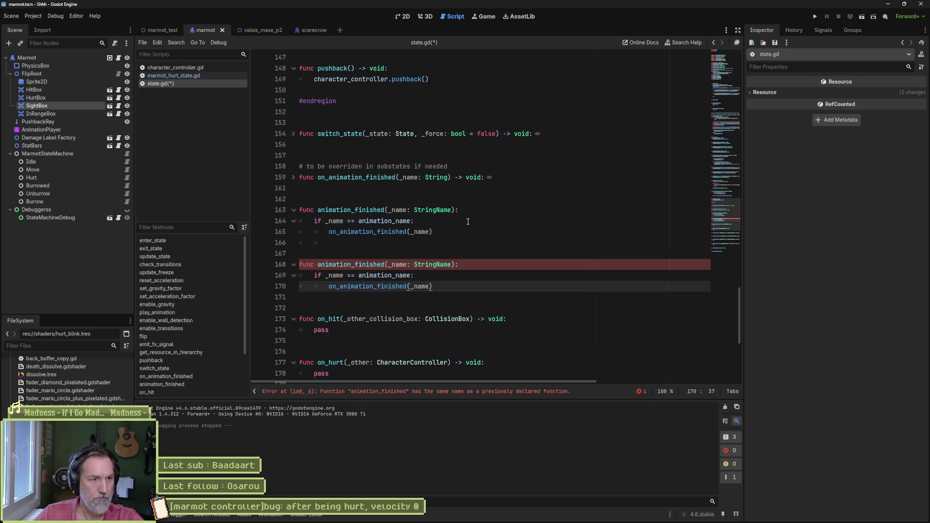
mouse_move(352, 266)
mouse_down()
mouse_move(307, 265)
mouse_move(318, 266)
mouse_up()
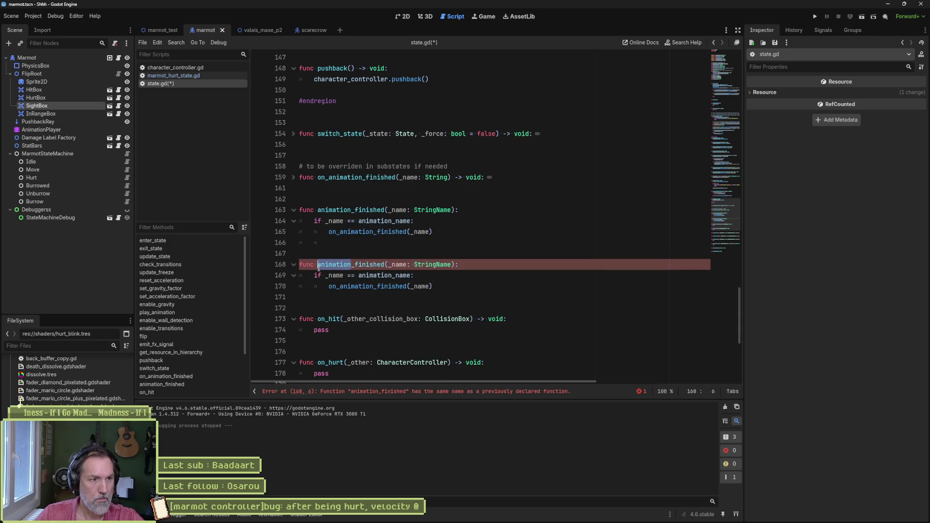
text(knockback)
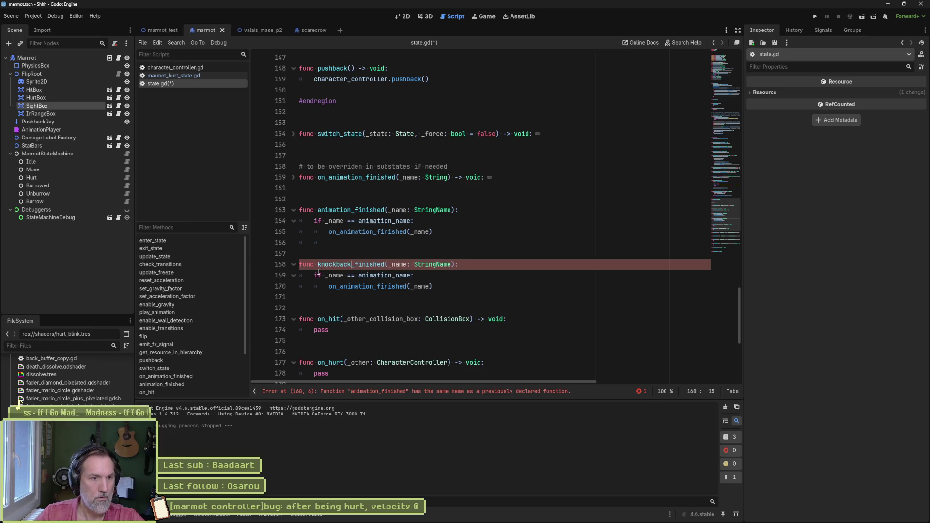
Give knockback_finished a _sender: Object parameter and have it call on_knockback_finished().
click(399, 275)
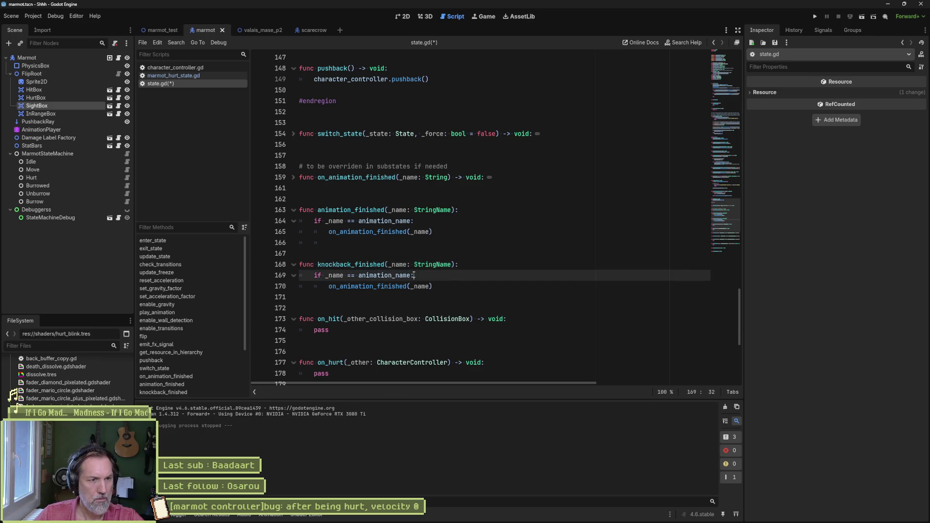
key(ctrl+shift+k)
drag(388, 265, 451, 265)
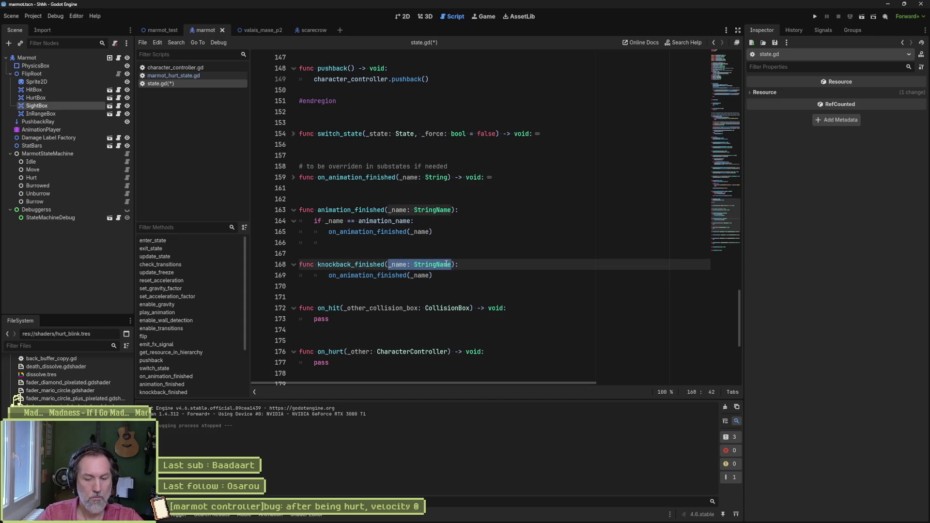
text(_sender: Object)
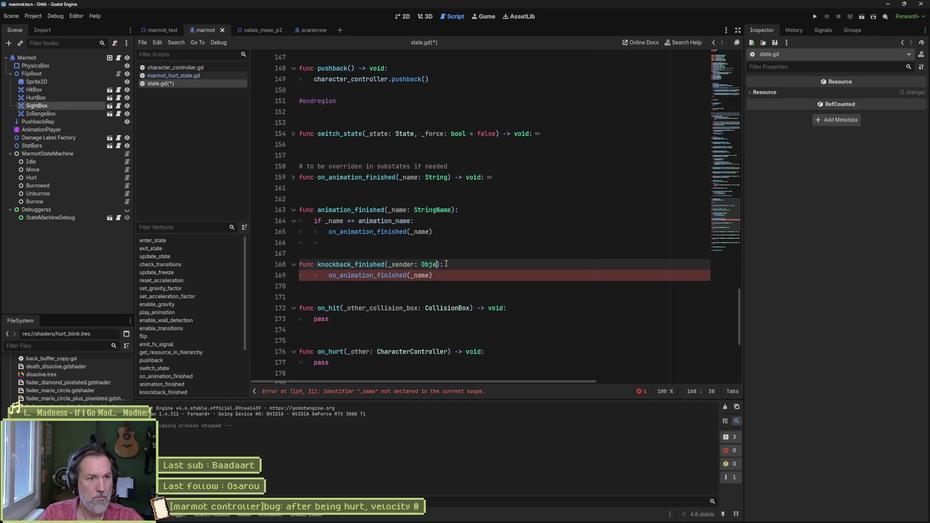
double_click(369, 275)
text(on_knockback_f)
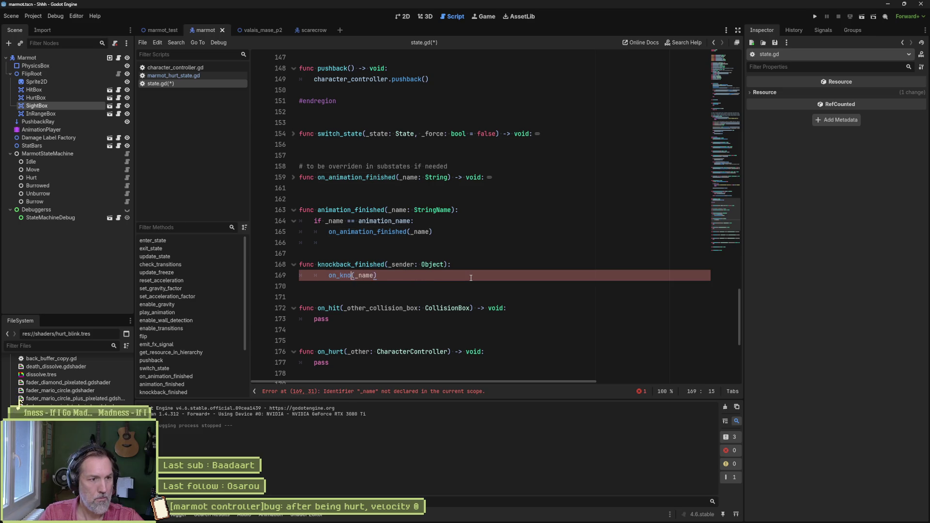
text(inished)
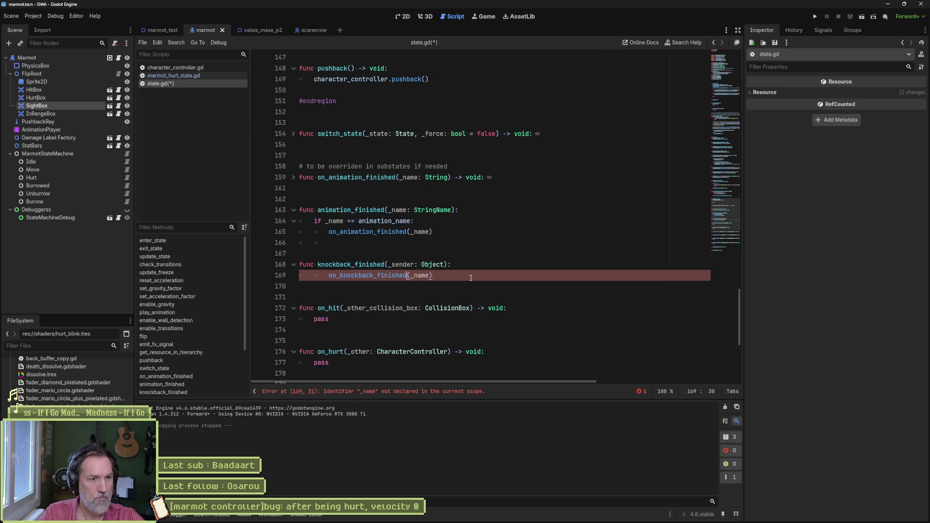
key(Right)
key(Delete)
key(Delete)
key(Delete)
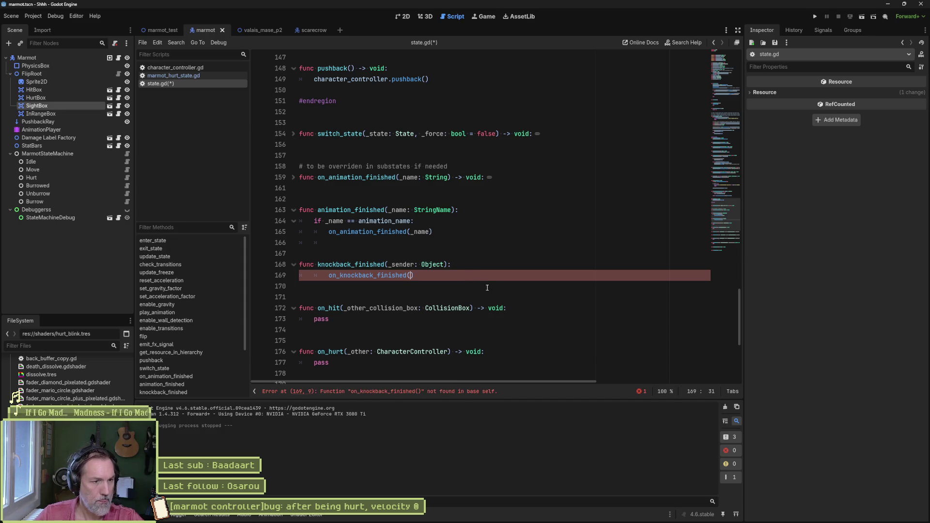
Add an empty on_knockback_finished stub containing pass, and save state.gd.
scroll(396, 297, down, 6)
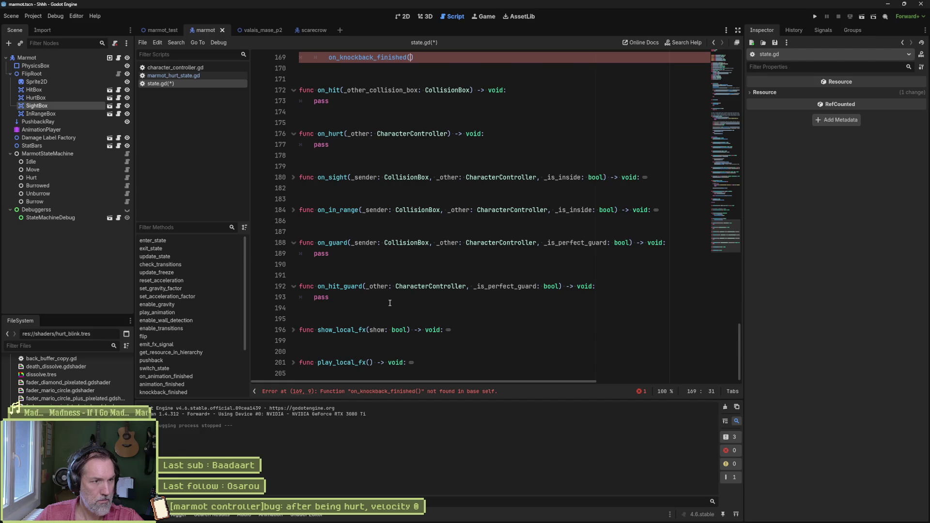
scroll(392, 301, up, 6)
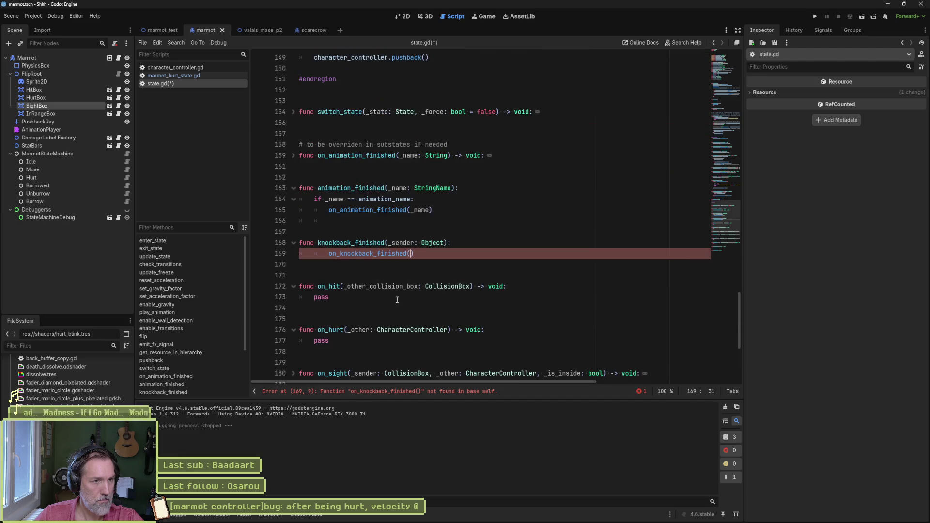
double_click(385, 211)
click(421, 179)
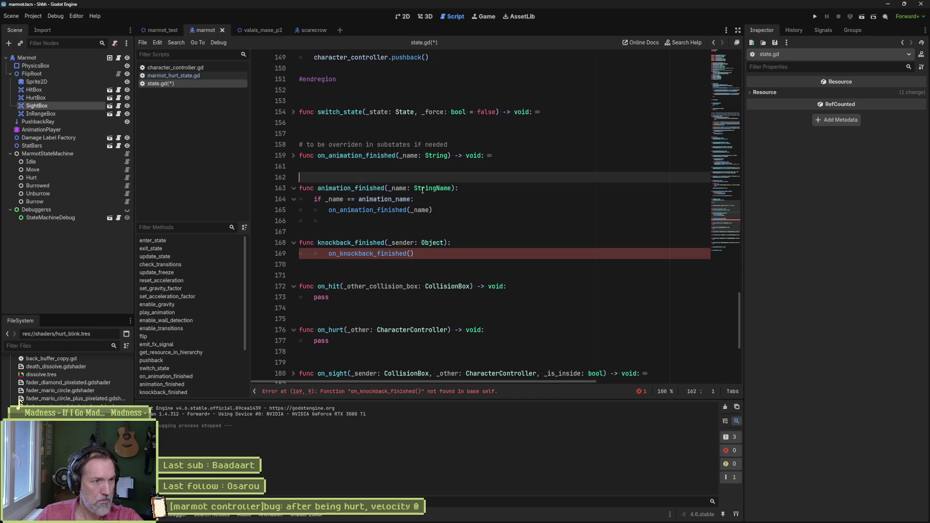
key(Return)
key(Return)
key(Return)
key(Up)
key(Up)
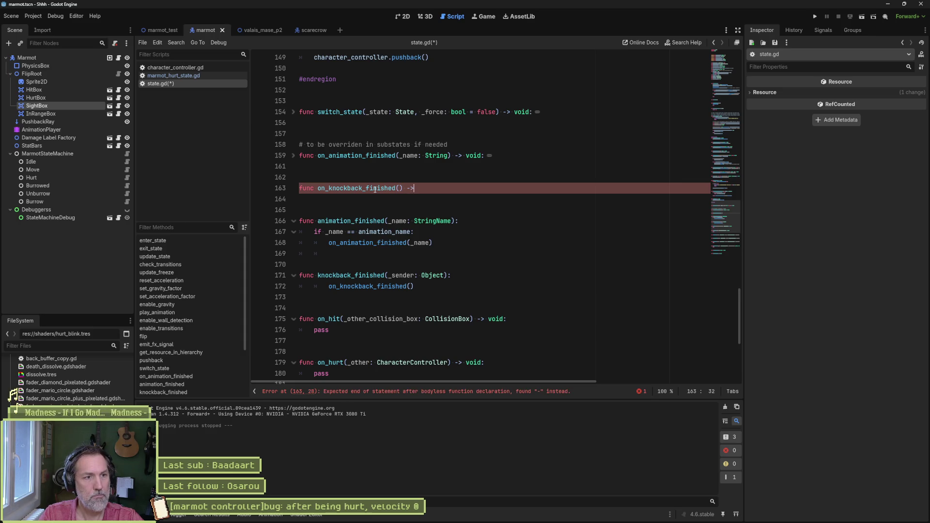
text(:)
key(Return)
text(pass)
key(Up)
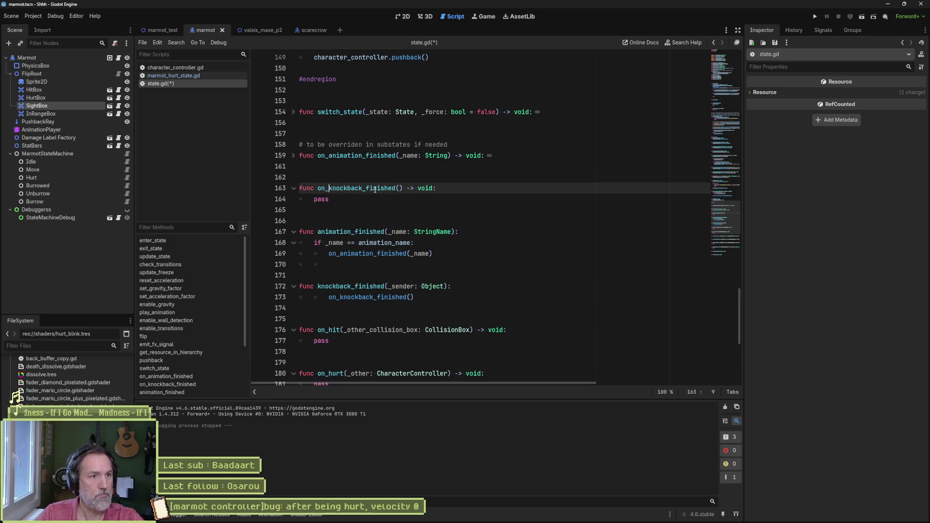
text(_p)
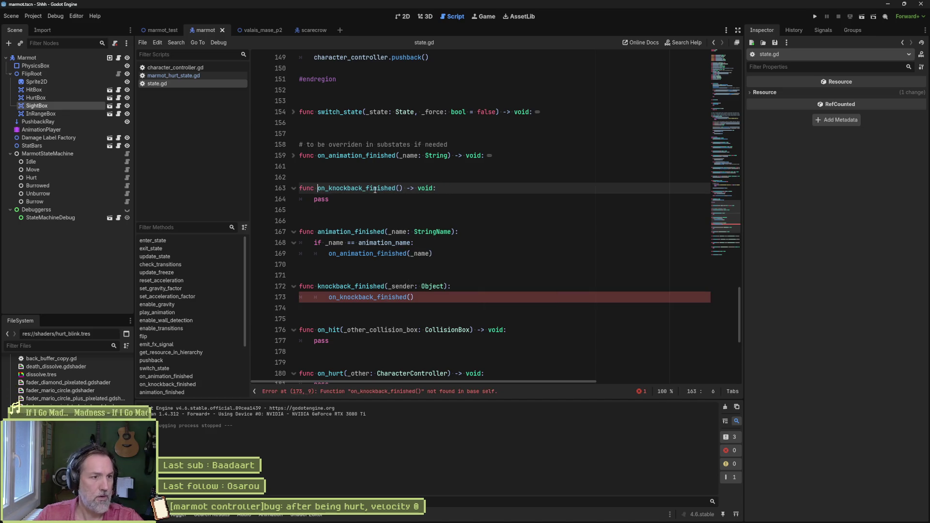
key(ctrl+s)
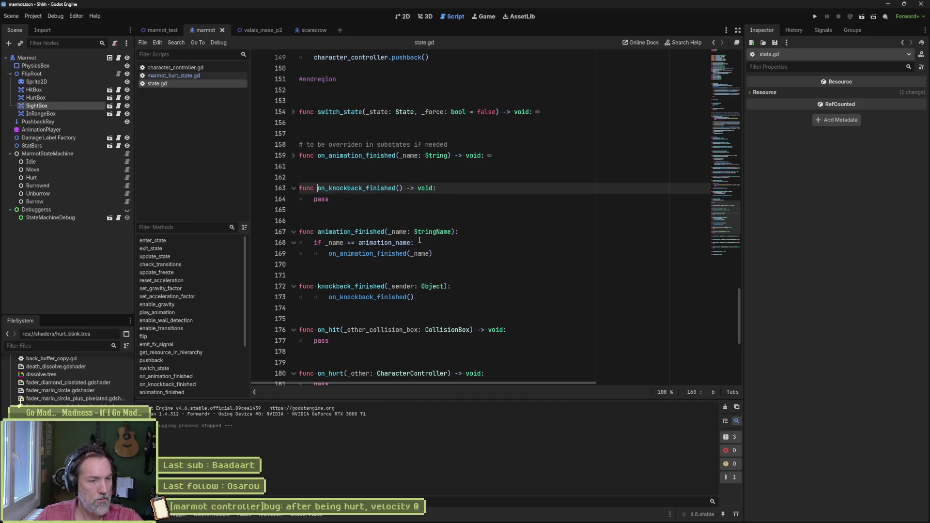
Unfold on_animation_finished and go back to marmot_hurt_state.gd.
click(293, 155)
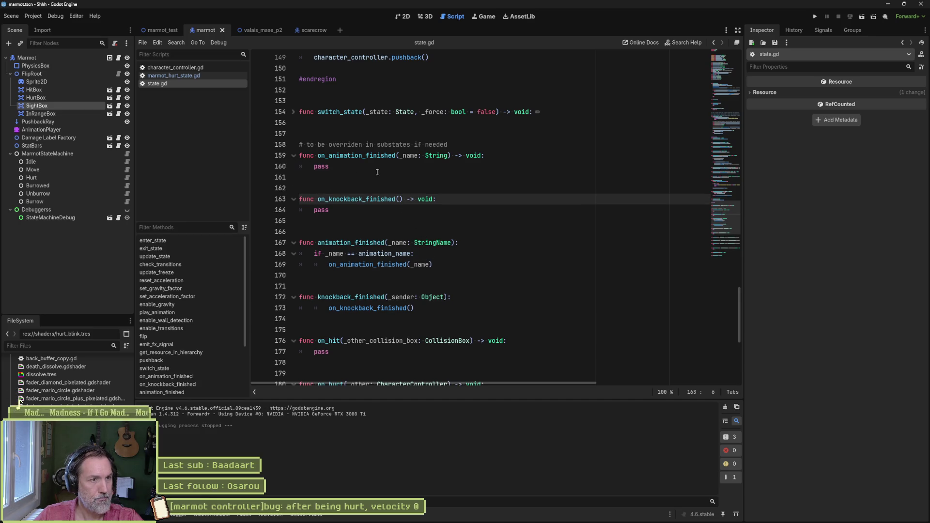
click(199, 76)
click(334, 140)
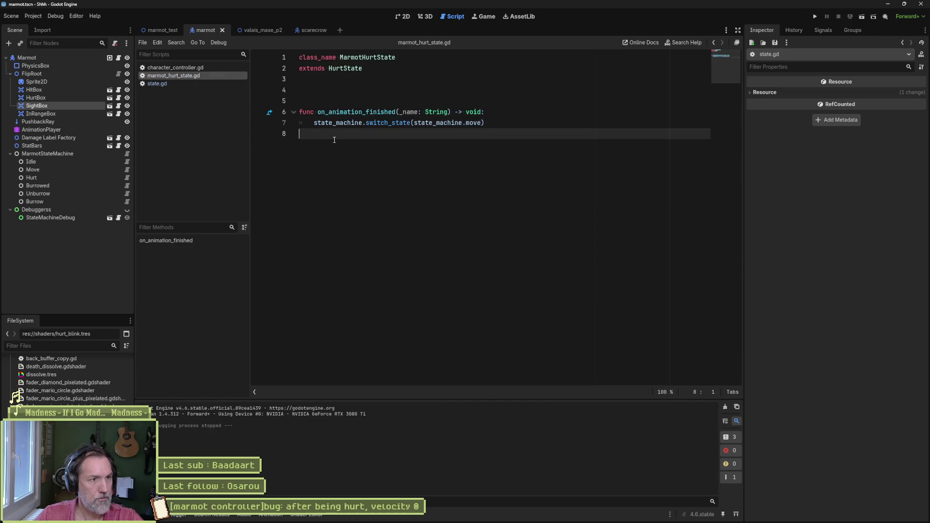
Add an on_knockback_finished function to marmot_hurt_state.gd that switches to the move state.
key(Return)
key(Return)
text(fu)
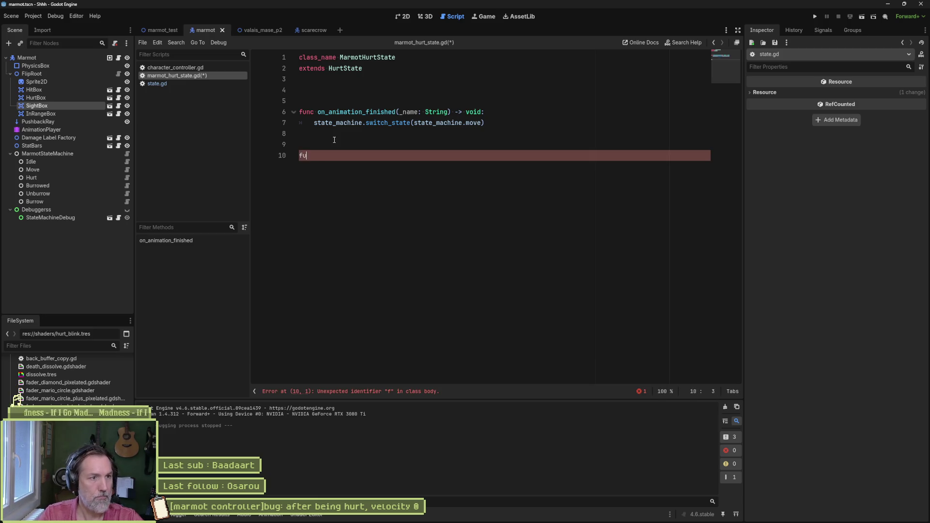
text(nc onkn)
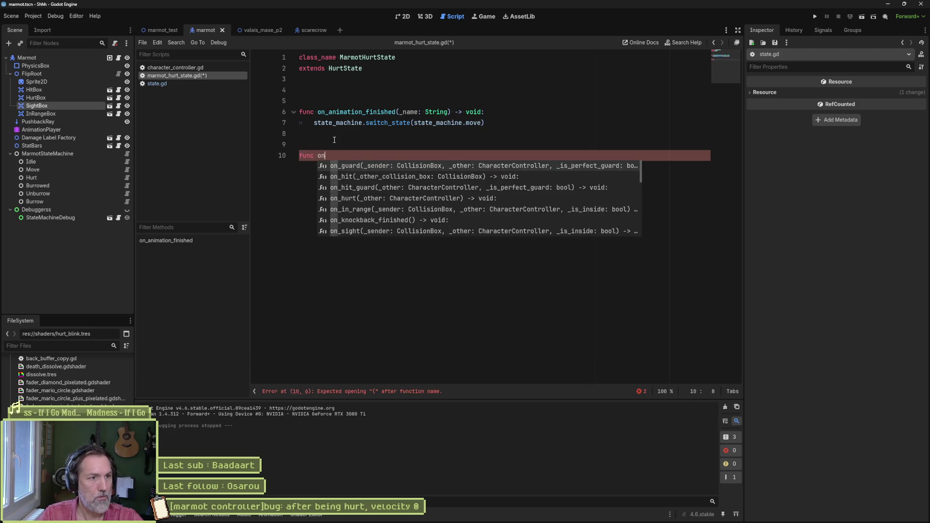
key(Return)
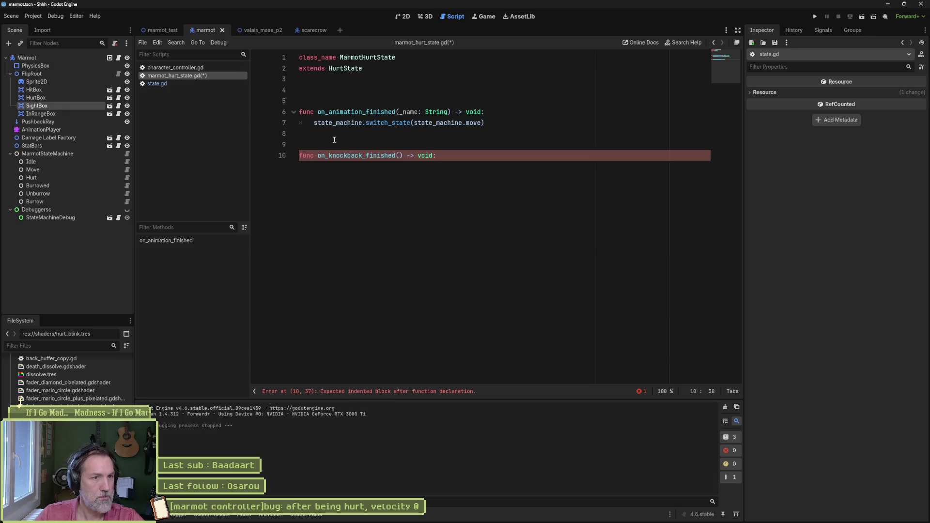
drag(489, 112, 508, 119)
key(ctrl+c)
click(467, 156)
key(ctrl+v)
Comment out on_animation_finished, save, and run the marmot_test scene.
drag(362, 112, 362, 122)
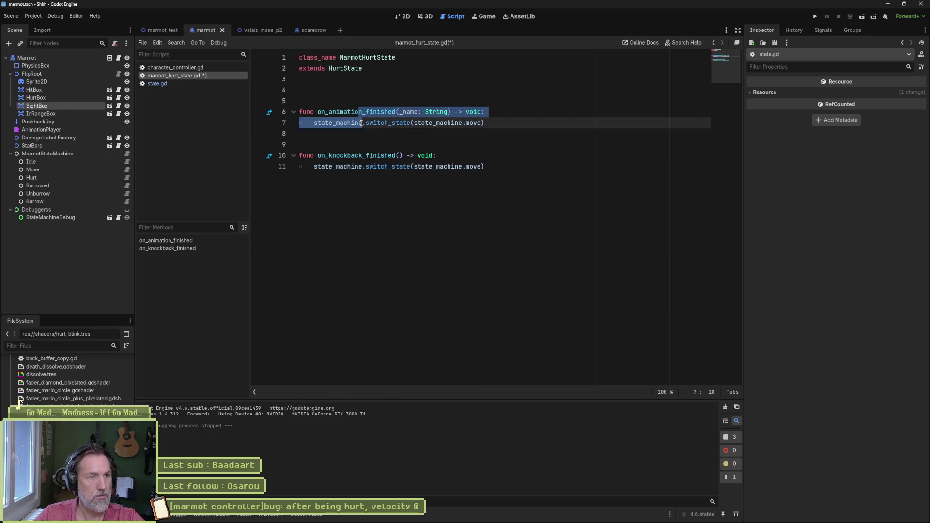
key(ctrl+k)
key(ctrl+s)
key(ctrl+End)
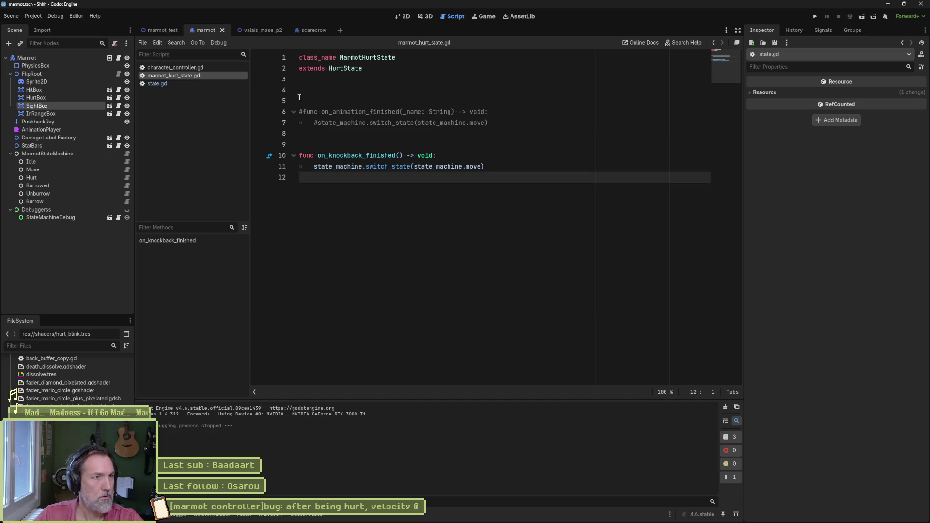
click(182, 32)
key(F6)
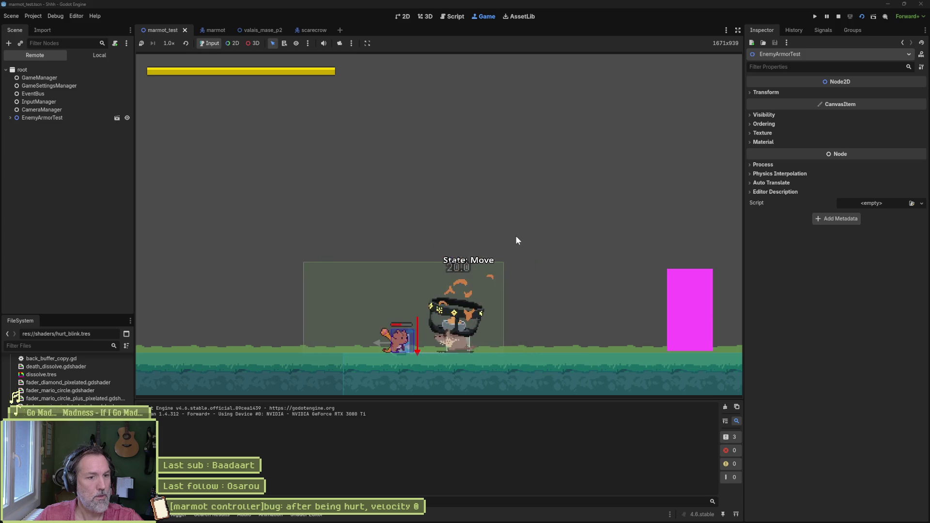
Stop the test run and select the marmot scene's AnimationPlayer in the 2D view.
key(F8)
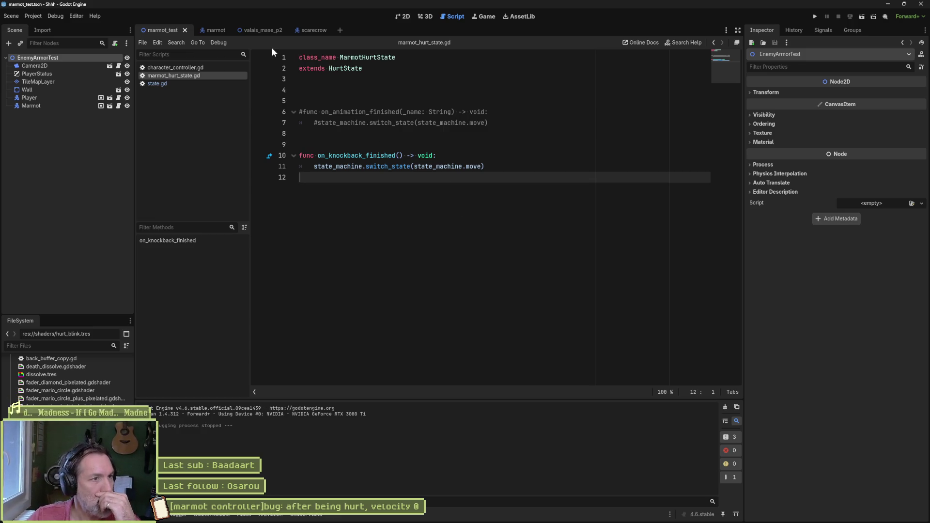
click(221, 31)
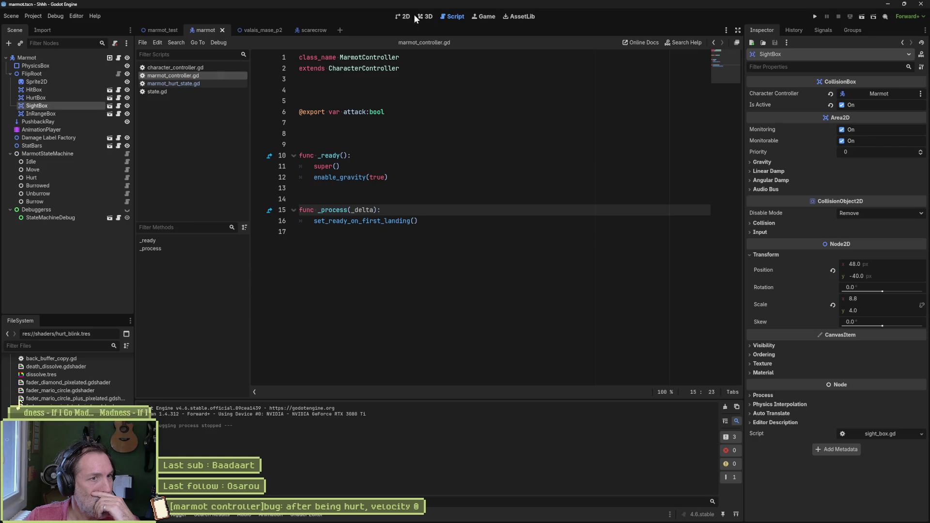
click(406, 16)
click(69, 129)
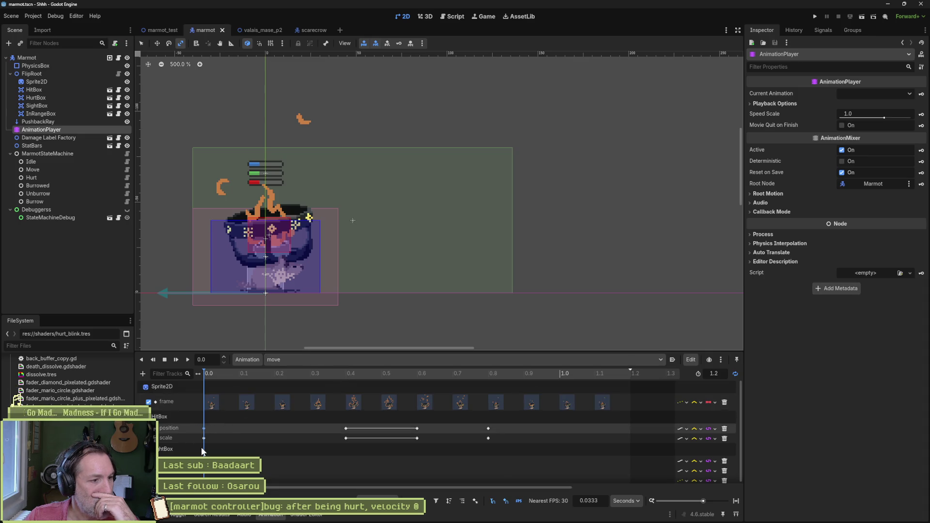
Key two HurtBox properties into the move animation, creating a new track for each.
scroll(203, 451, down, 1)
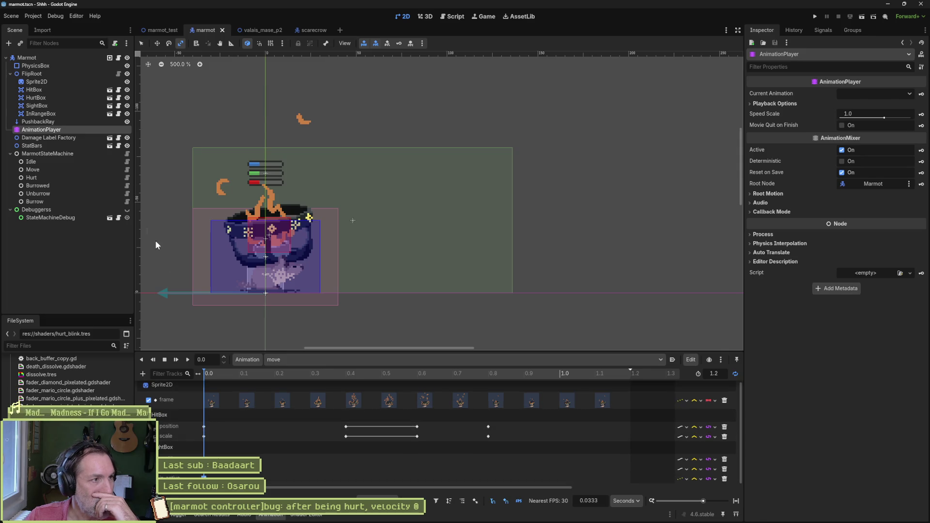
click(58, 97)
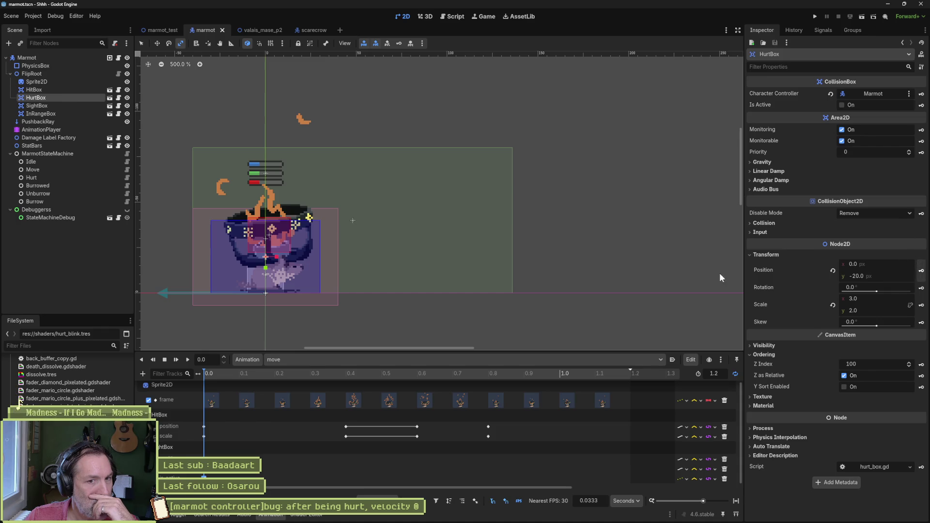
key(k)
click(435, 282)
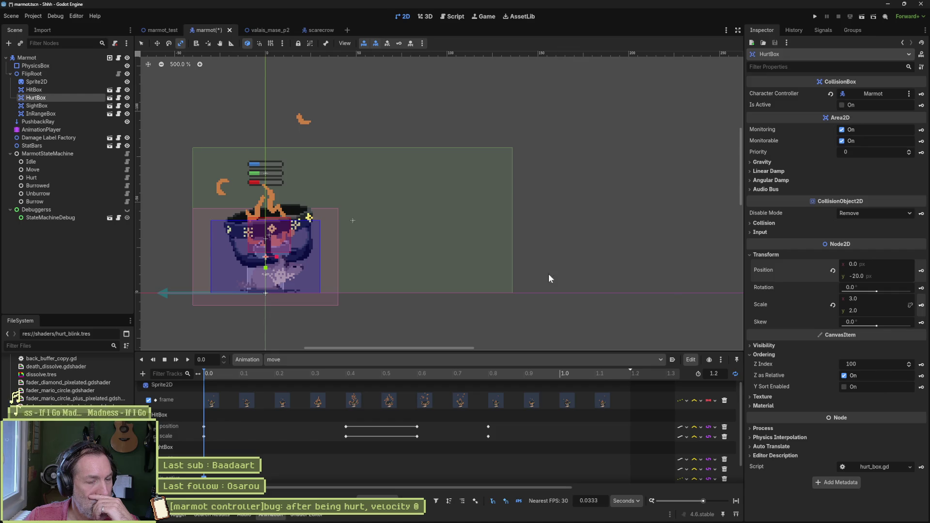
key(k)
click(430, 284)
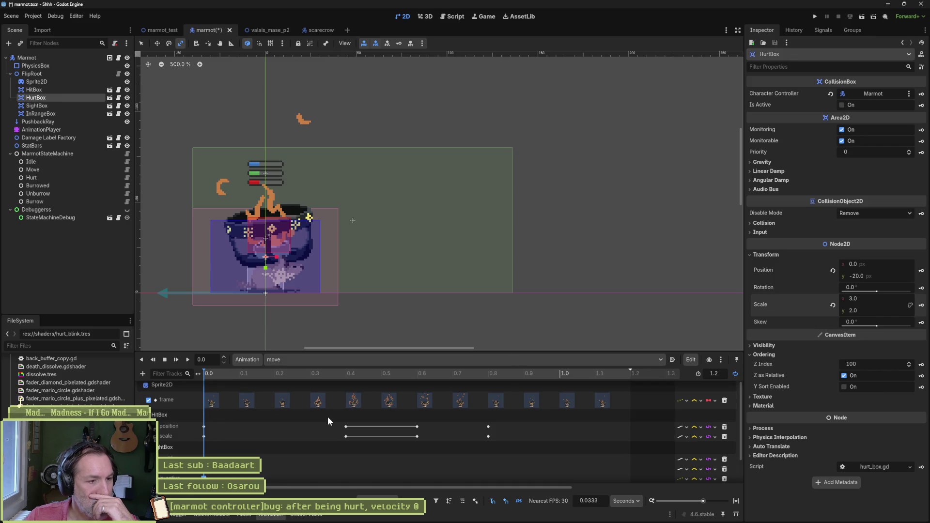
scroll(334, 434, down, 2)
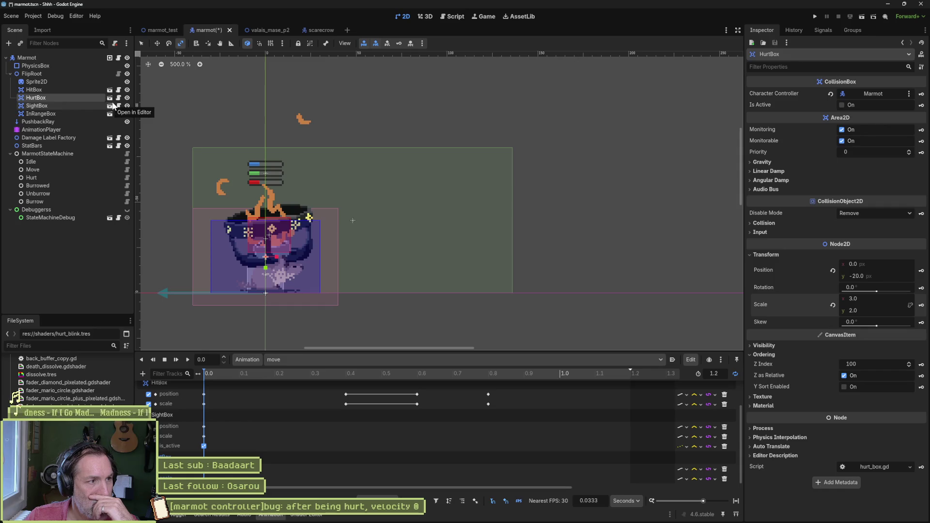
click(127, 169)
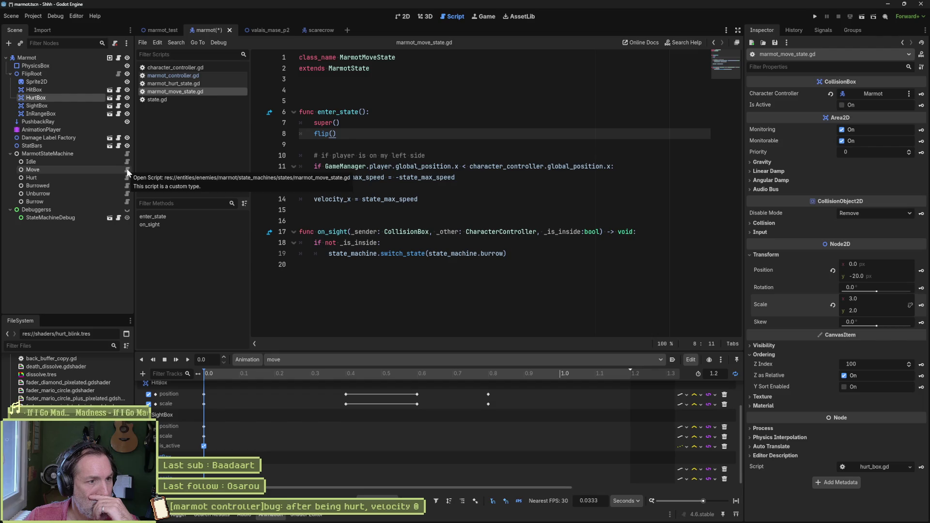
Save the marmot scene and run marmot_test again.
key(ctrl+s)
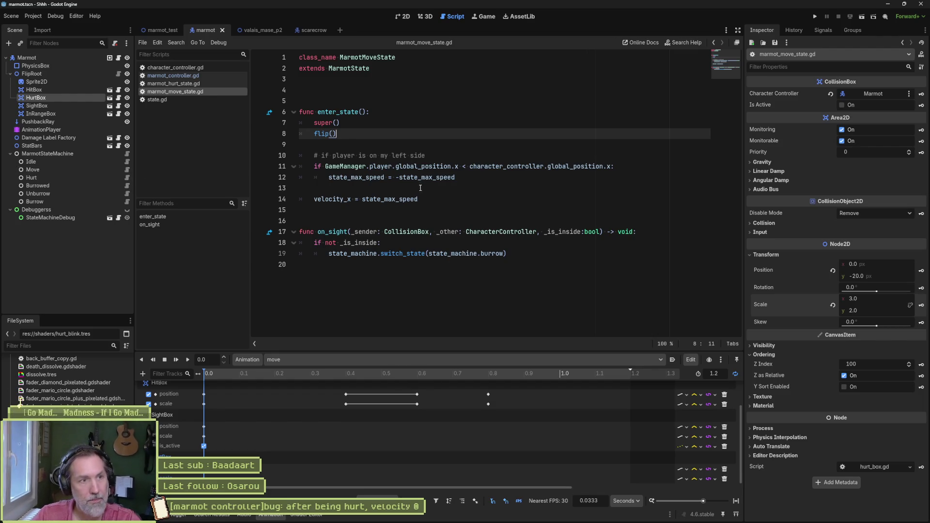
click(164, 34)
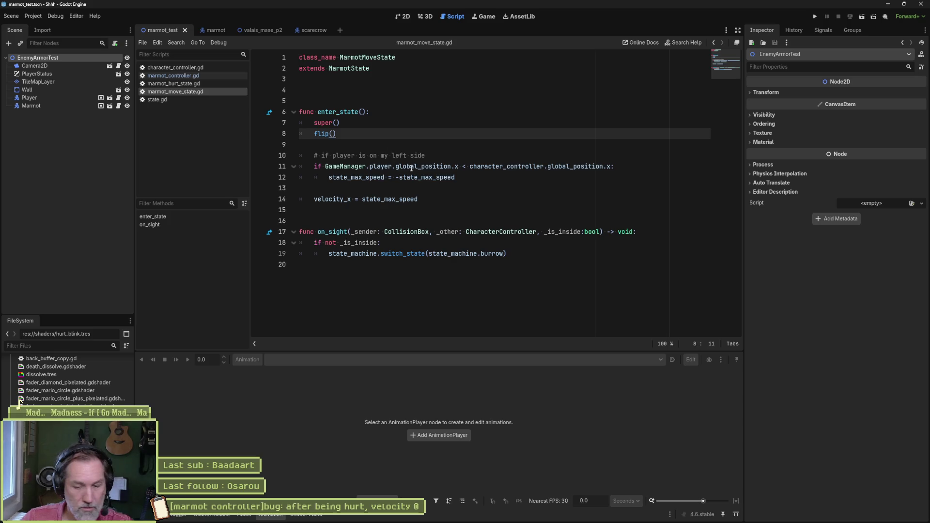
key(F6)
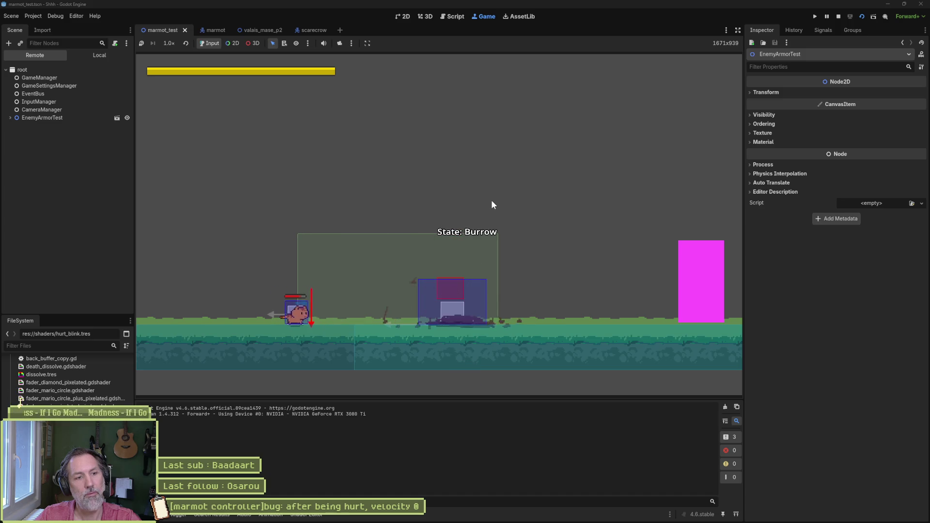
Stop the game, rerun the test scene with F6, hit the marmot twice for 10.0 damage, then stop.
key(Right)
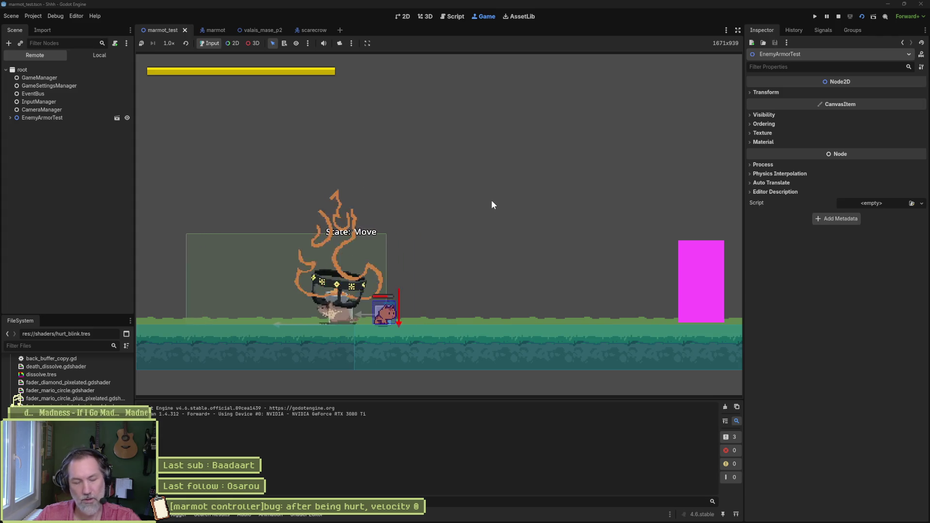
key(F8)
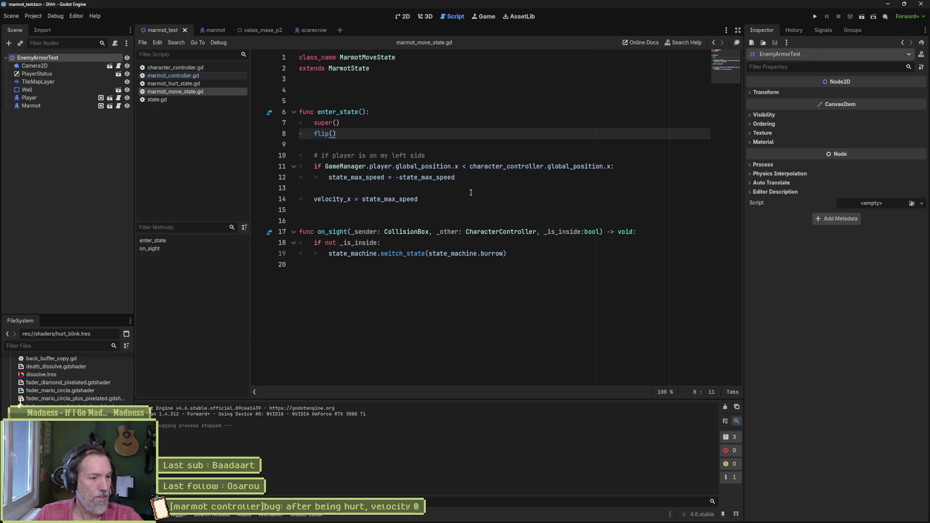
key(F6)
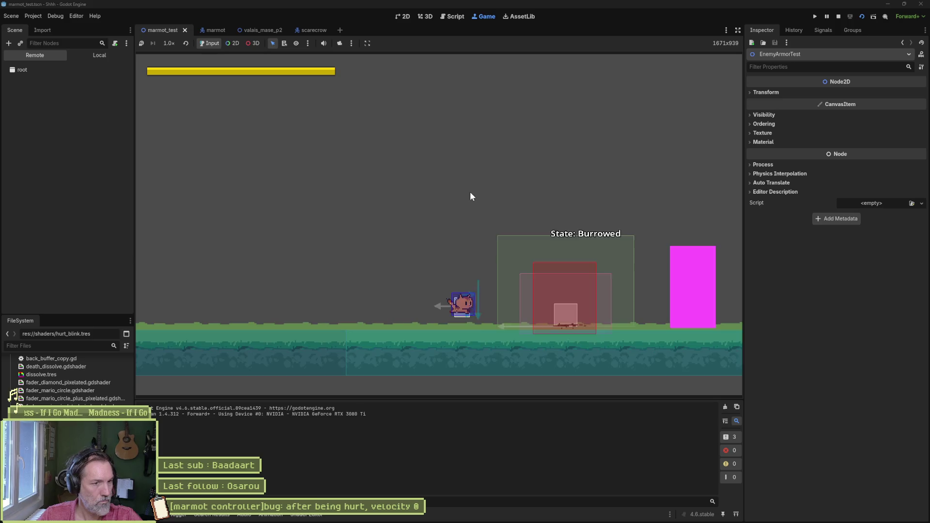
key(Right)
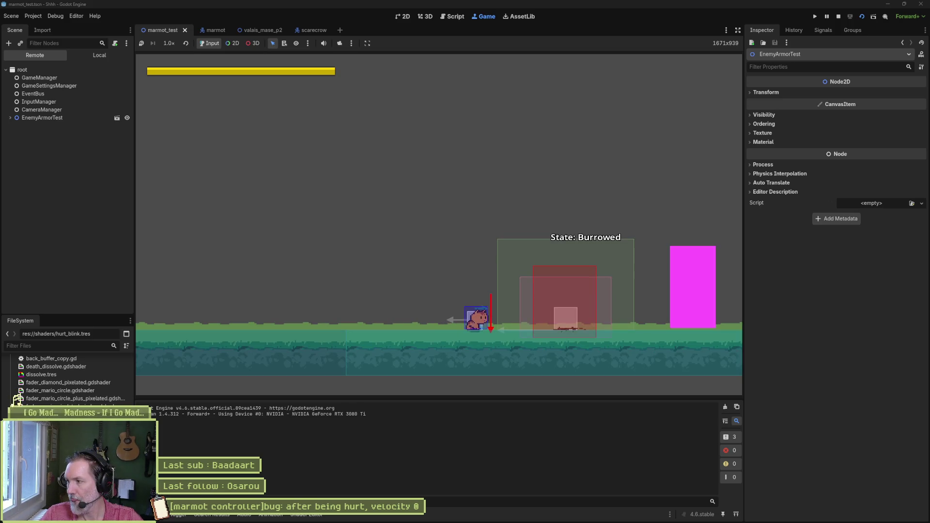
key(Right)
key(Right)
key(x)
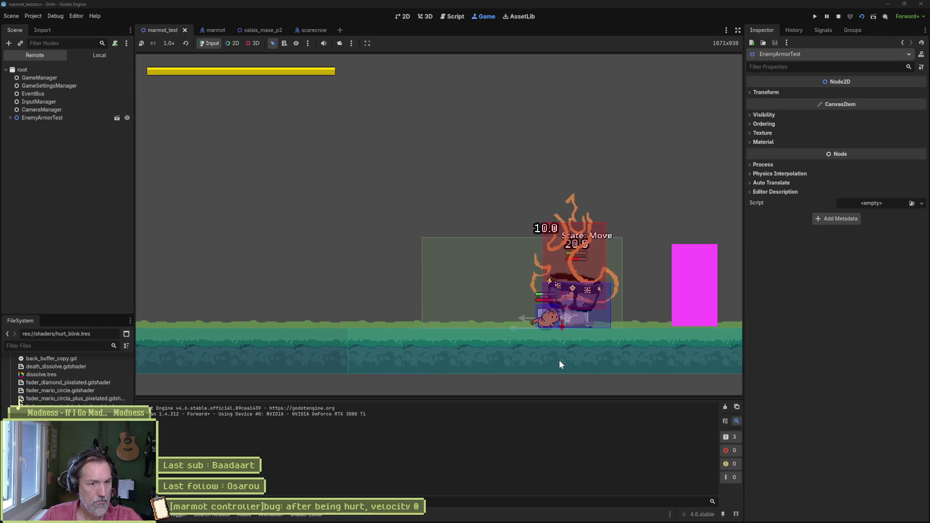
key(x)
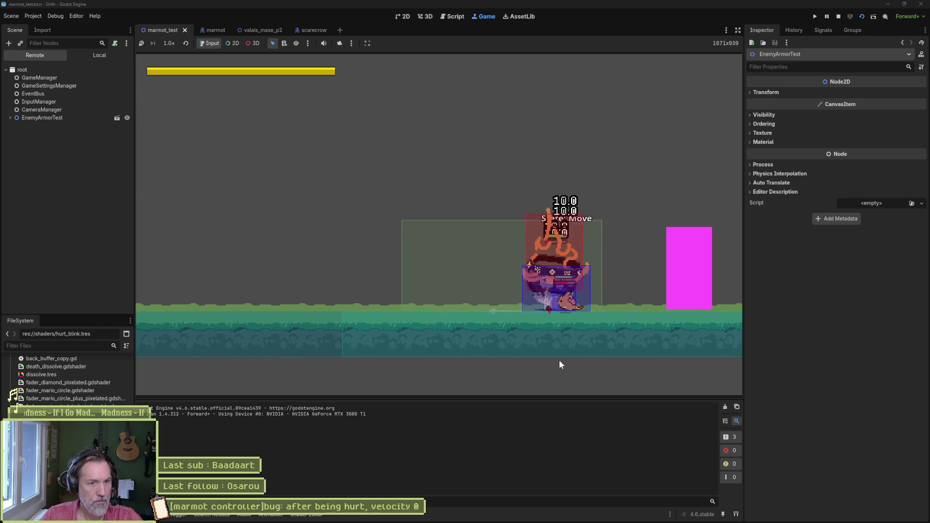
key(F8)
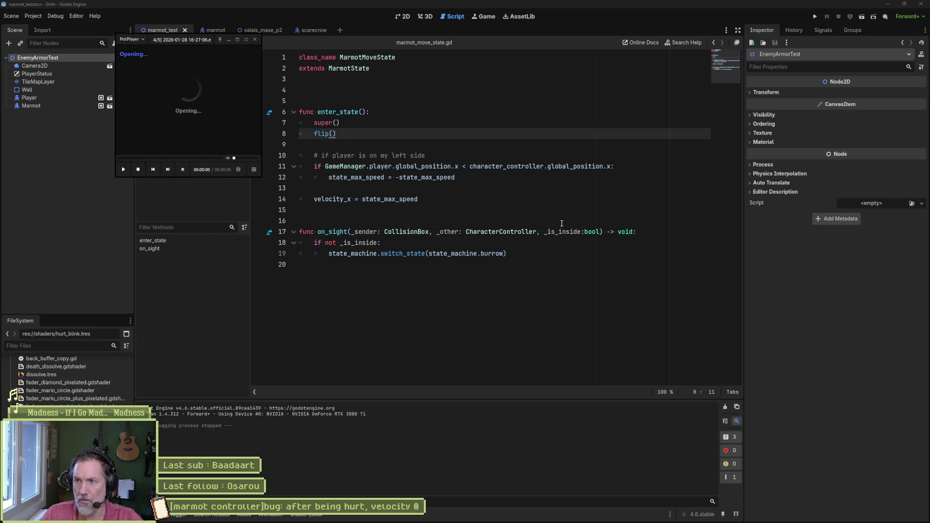
Seek the replay to around 4 seconds, close it, then seek back to 2 seconds.
click(304, 441)
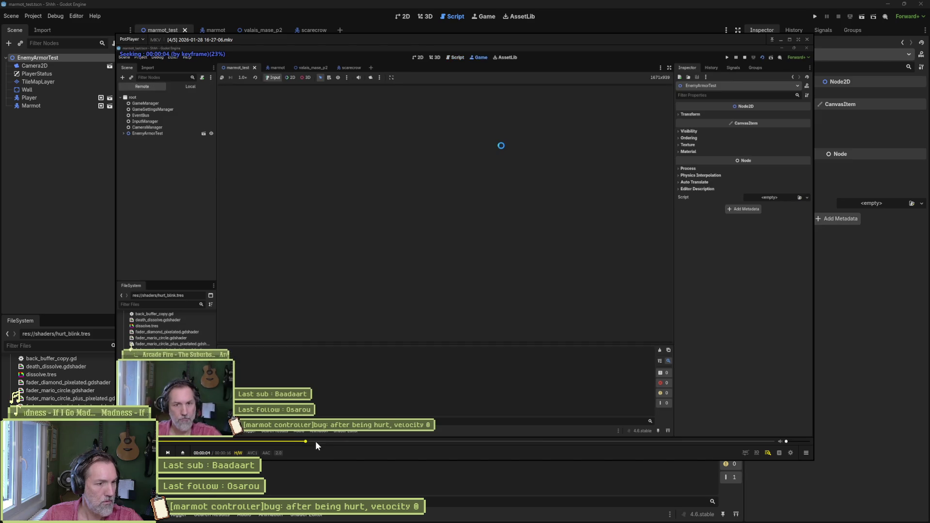
click(374, 441)
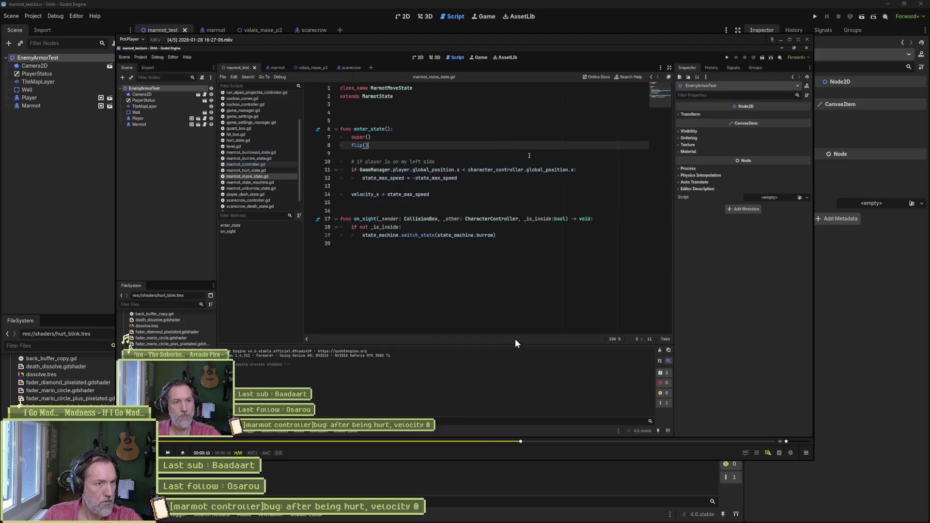
click(807, 39)
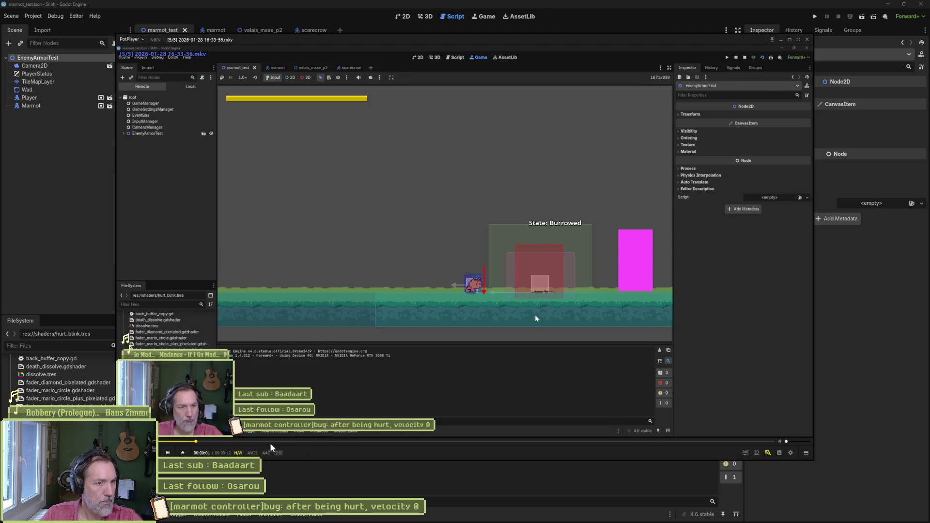
click(269, 442)
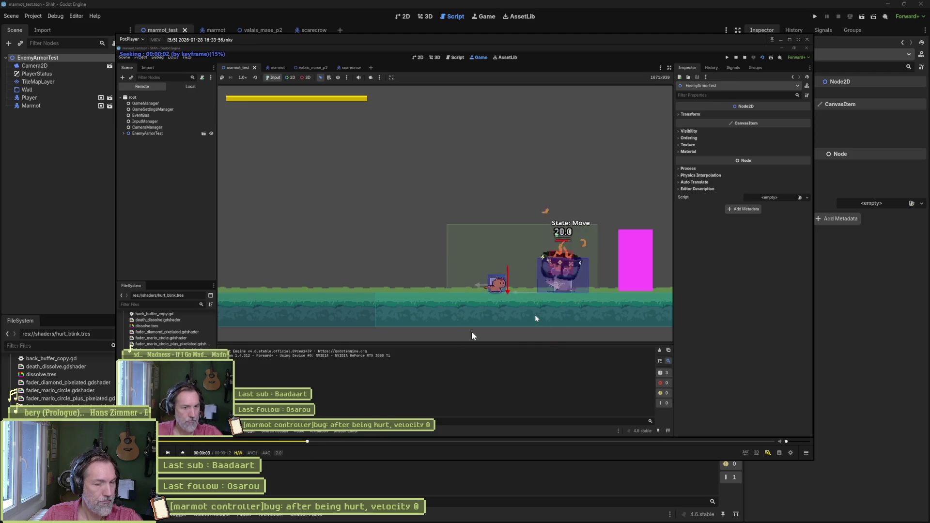
Step forward frame by frame through the marmot's Hurt reaction until it returns to Move.
key(f)
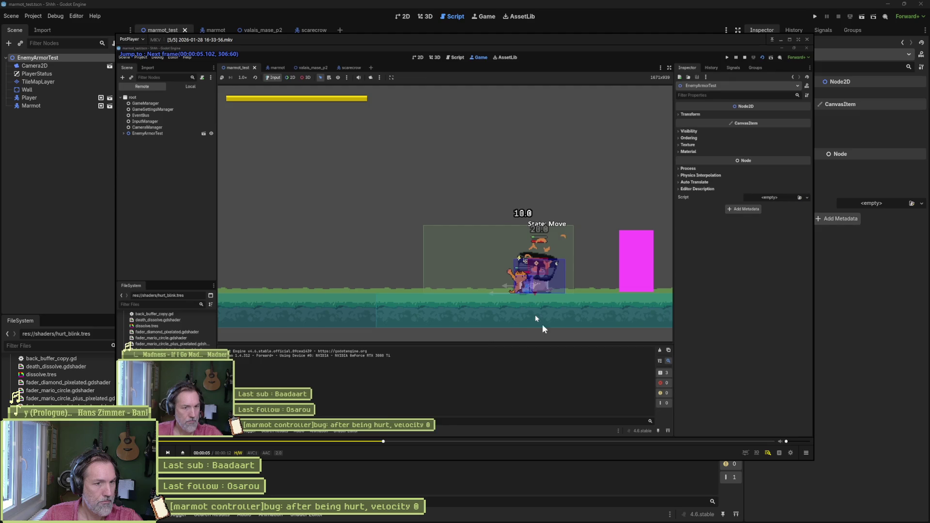
key(f)
key(f)
key(f)
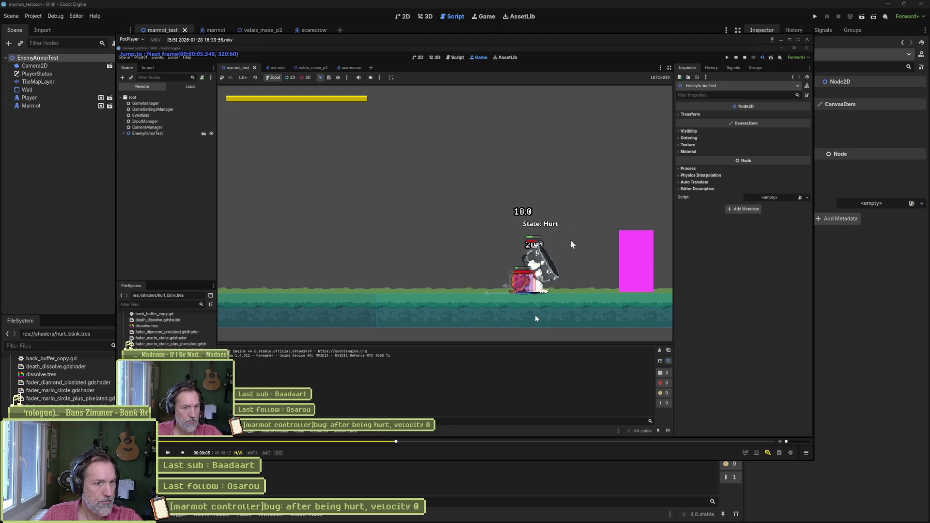
key(f)
key(f)
key(f)
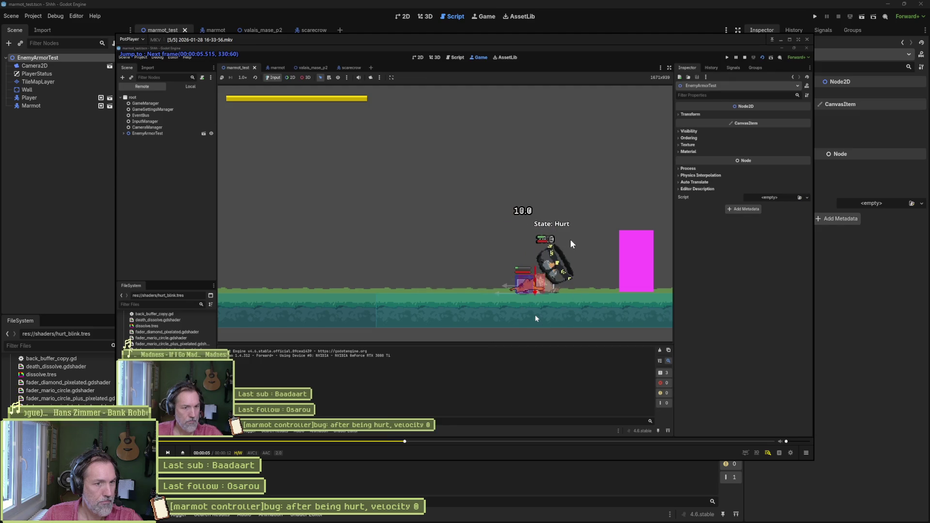
key(f)
key(f)
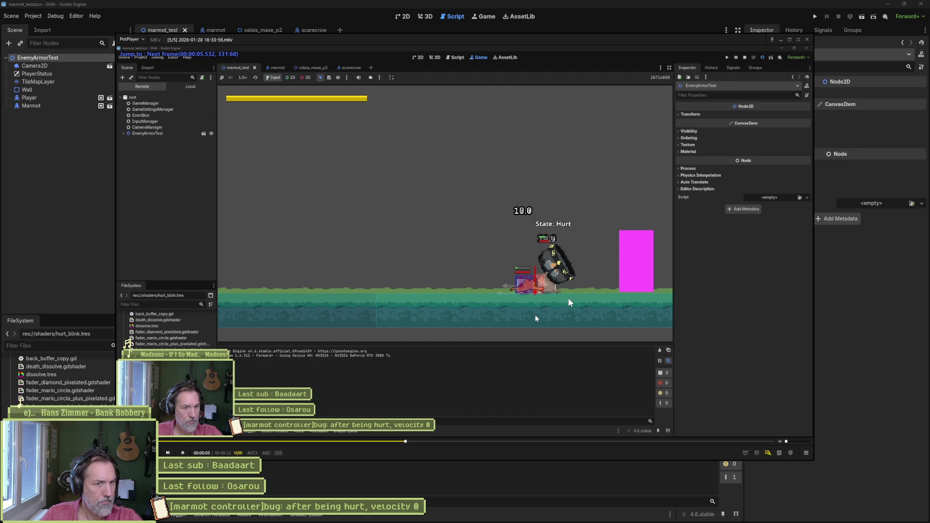
key(f)
key(f)
key(f)
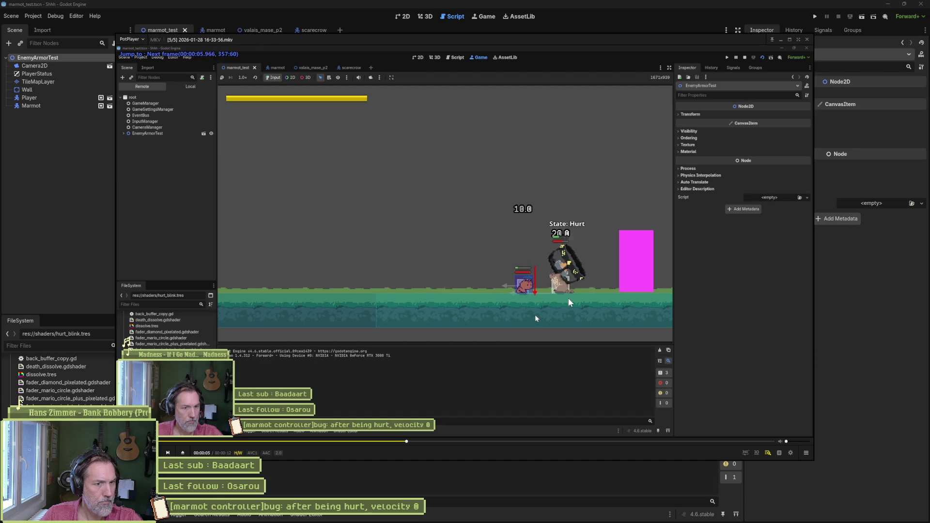
key(f)
key(f)
key(f)
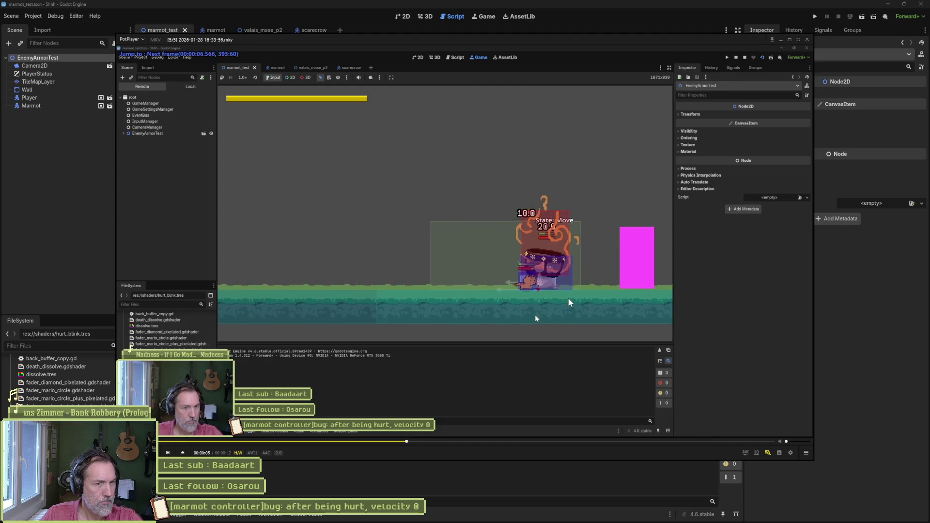
key(f)
key(f)
key(f)
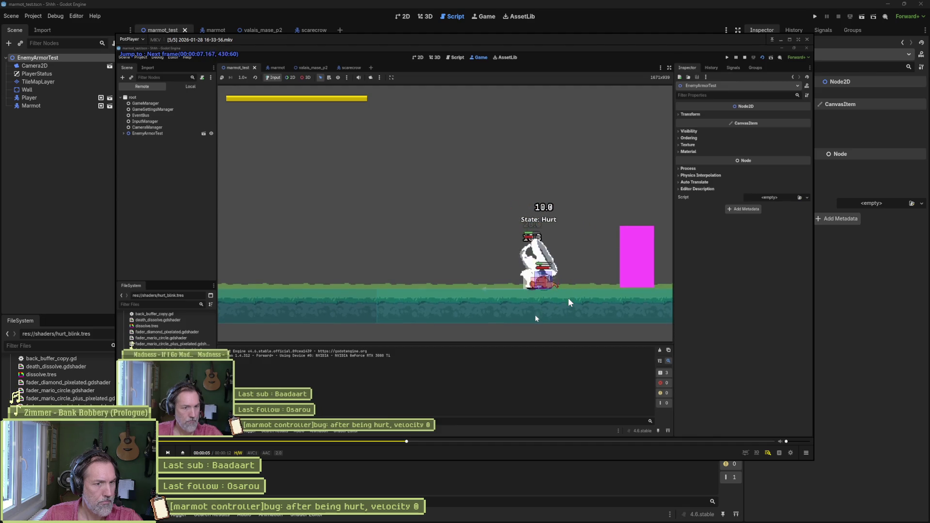
Step back and forth around the hit to pinpoint where the Hurt state begins.
key(d)
key(d)
key(d)
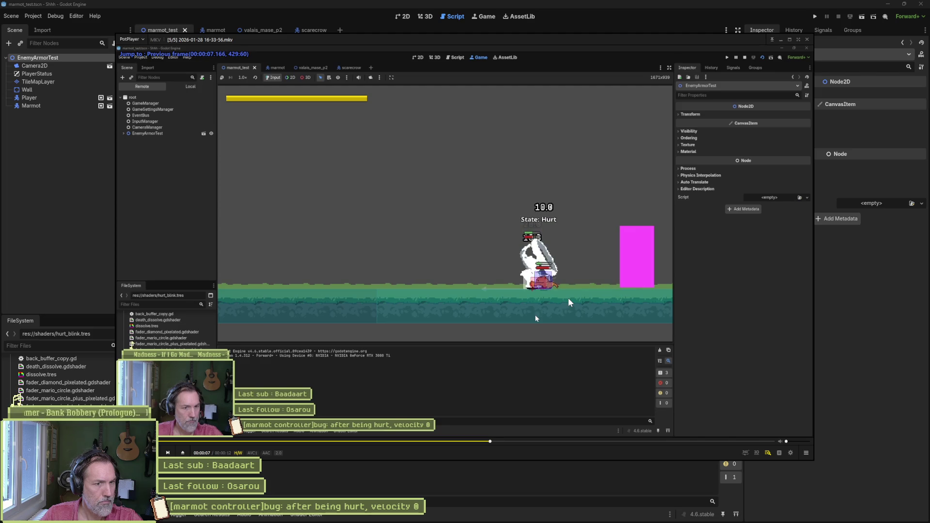
key(d)
key(d)
key(f)
key(f)
key(f)
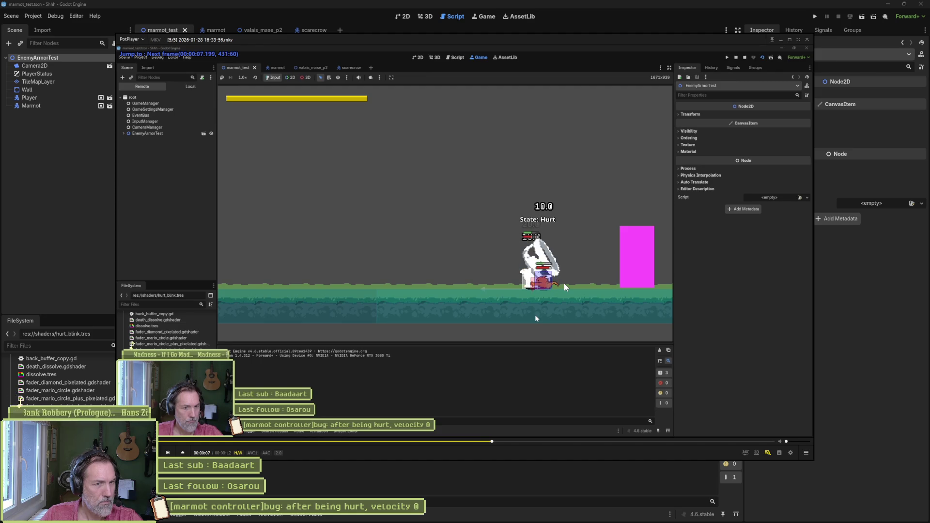
key(f)
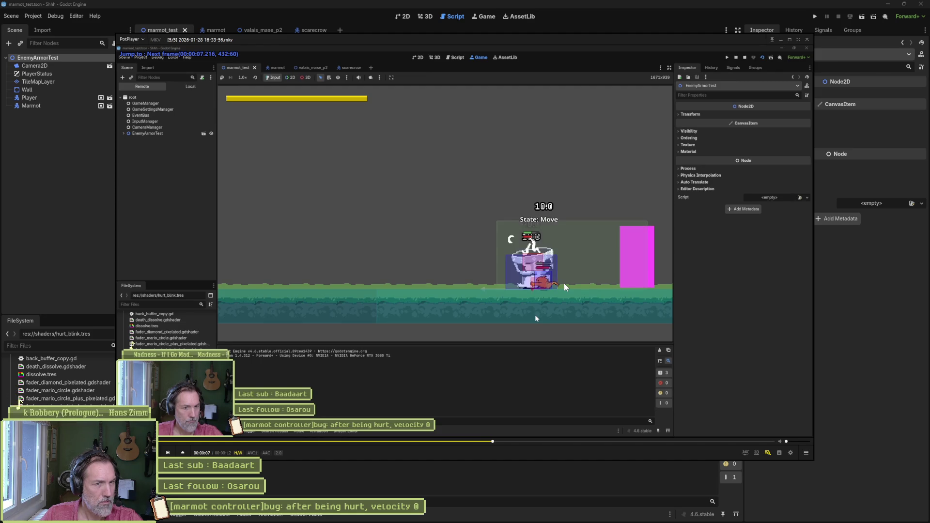
key(d)
key(d)
key(d)
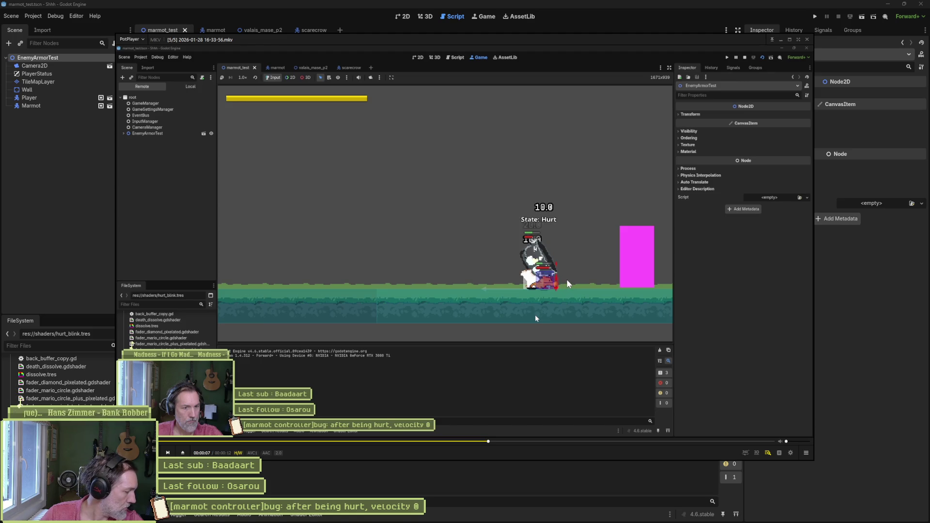
key(f)
key(f)
key(f)
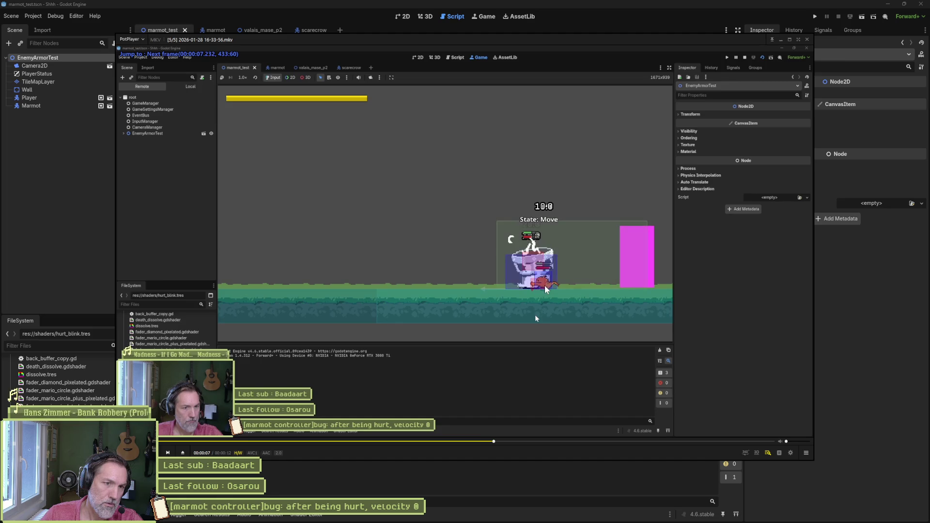
key(f)
key(f)
key(f)
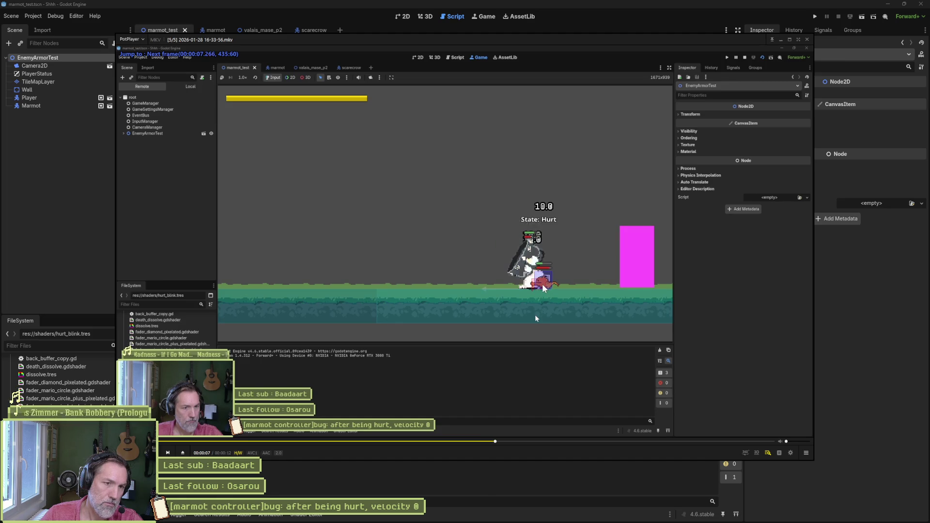
key(f)
key(f)
key(f)
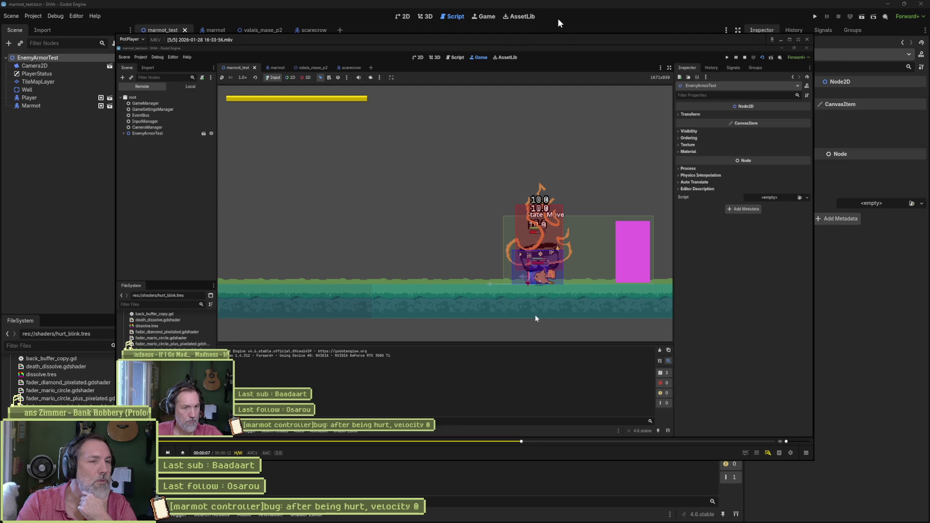
Seek the recording back to 00:00:06, before the marmot meets the armored enemy.
click(512, 441)
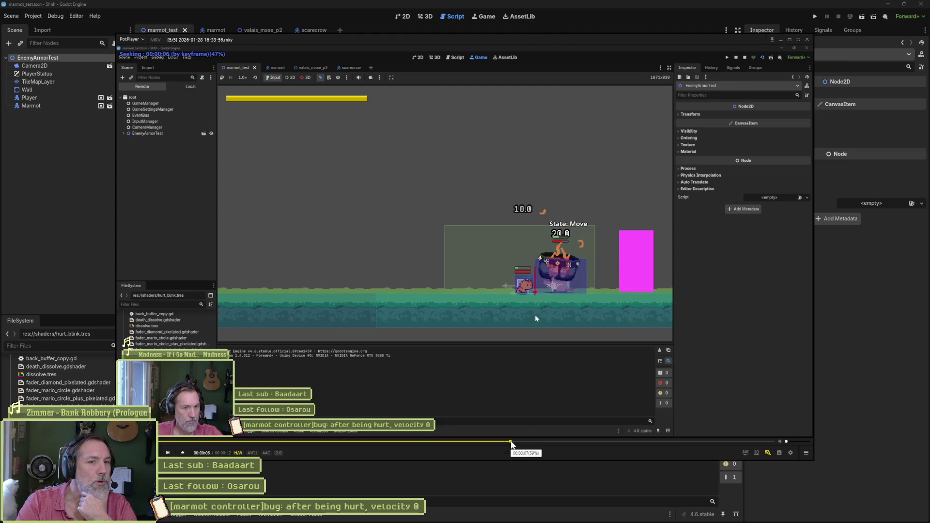
Step forward from 6 seconds to the frame where the marmot's Hurt state starts.
key(f)
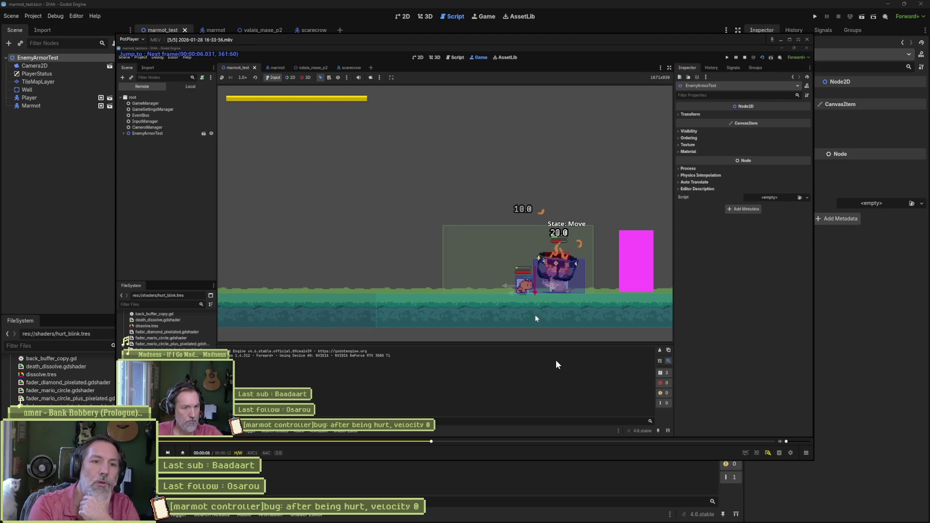
key(f)
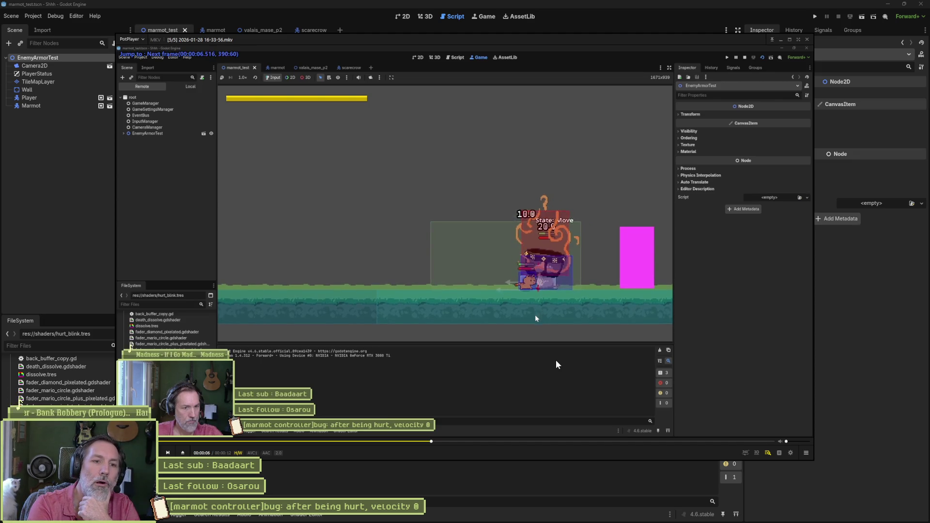
key(f)
key(f)
key(f)
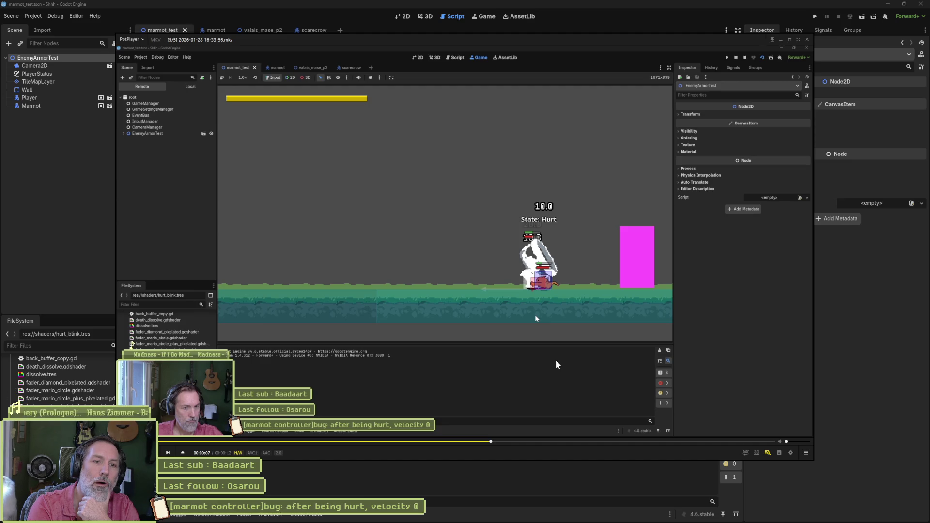
key(f)
key(f)
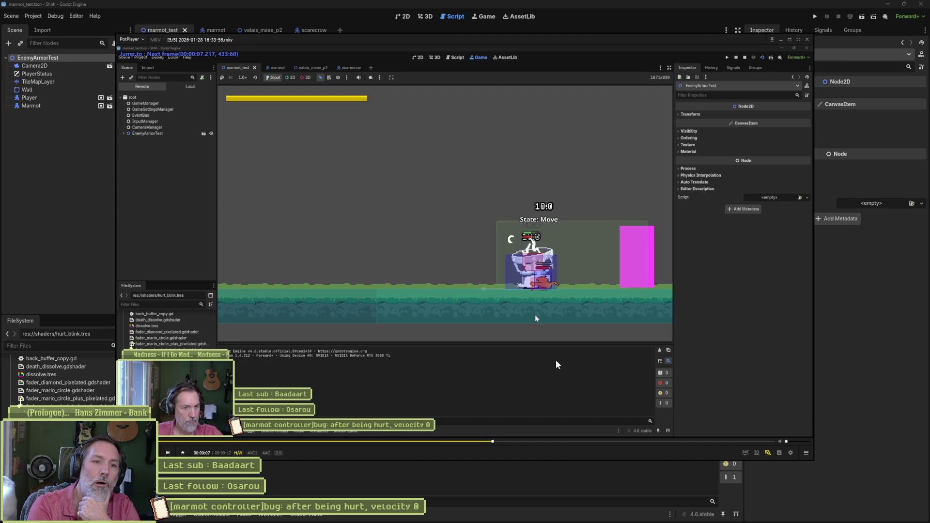
key(d)
key(d)
key(d)
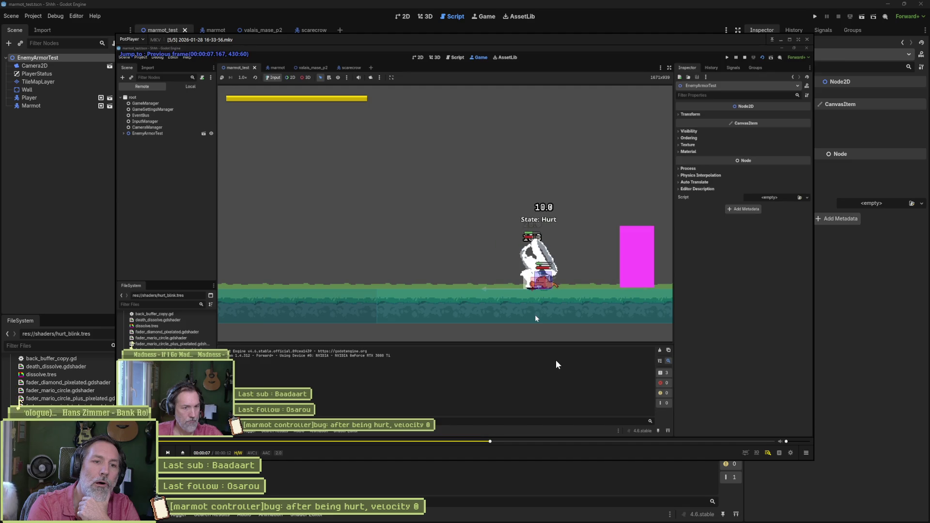
key(f)
key(f)
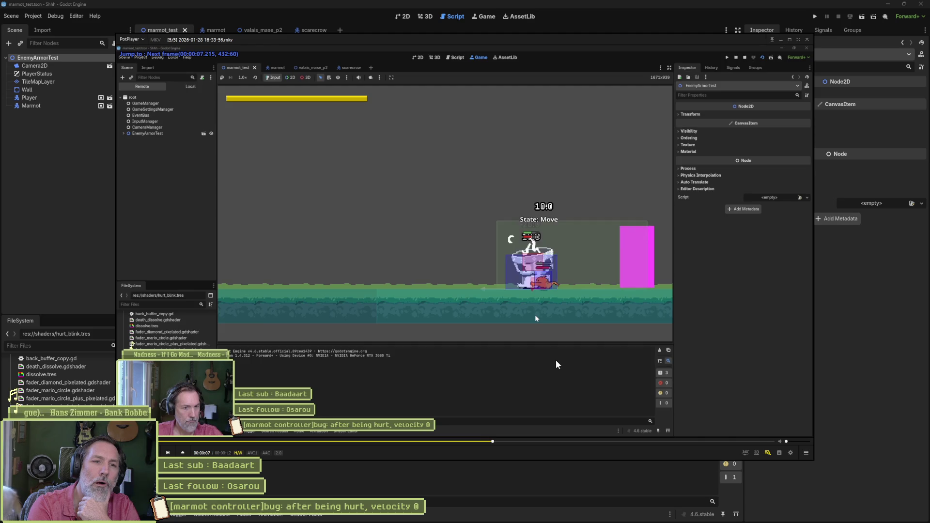
Flip between adjacent frames around frame 430 to compare the Hurt and Move poses.
key(d)
key(f)
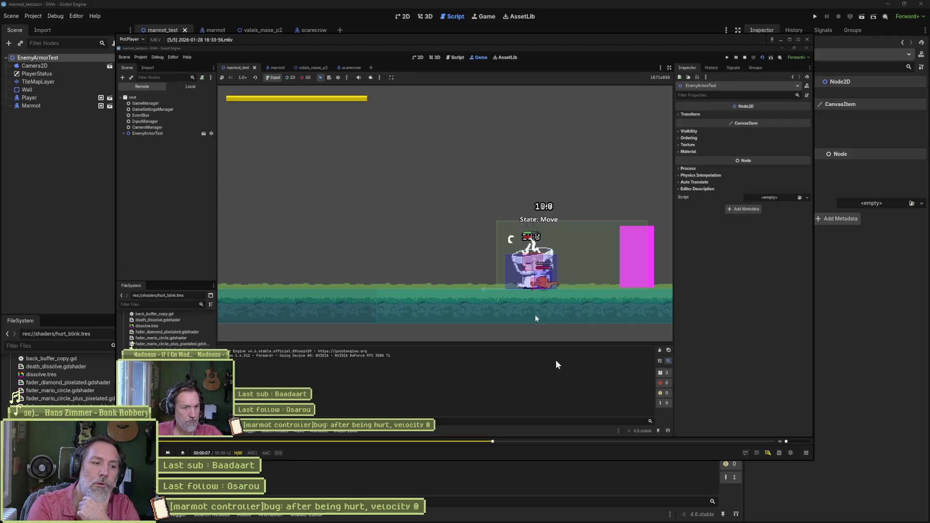
key(f)
key(f)
key(f)
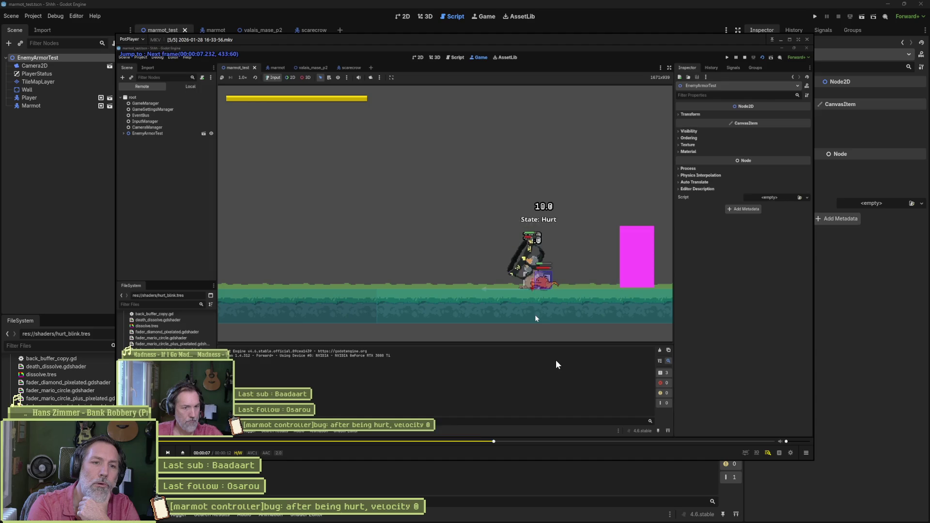
key(f)
key(d)
key(d)
key(d)
key(f)
key(f)
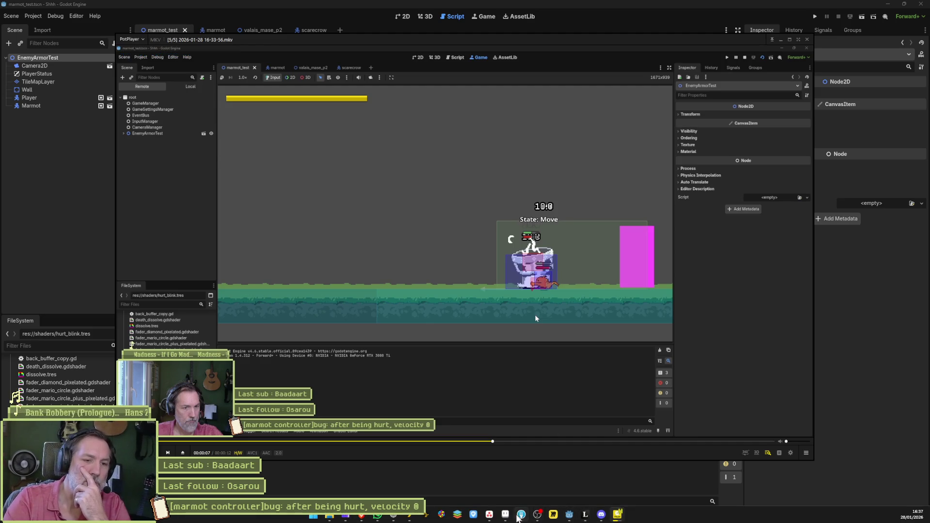
In Aseprite, select the marmot's hurt animation frames 22 to 25.
click(517, 518)
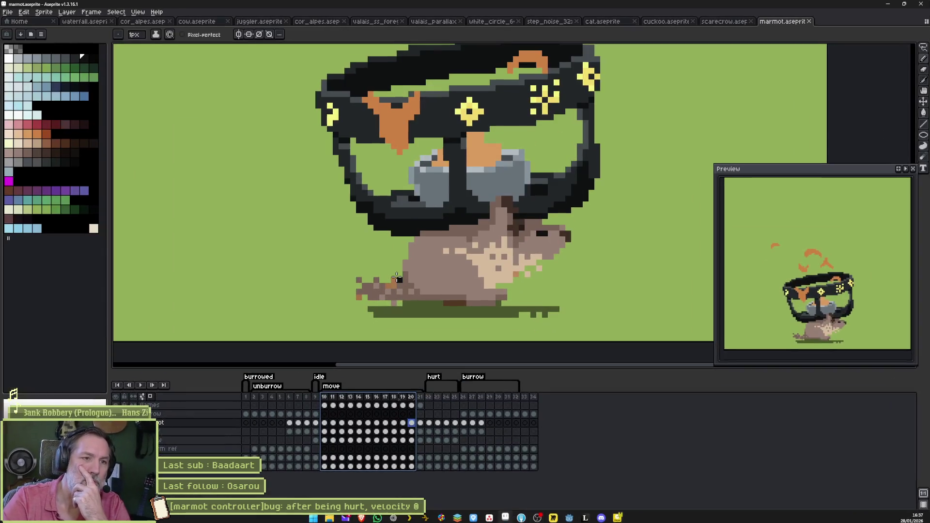
click(430, 397)
drag(429, 397, 455, 398)
Return to the playtest recording in PotPlayer and maximize it.
mouse_move(569, 520)
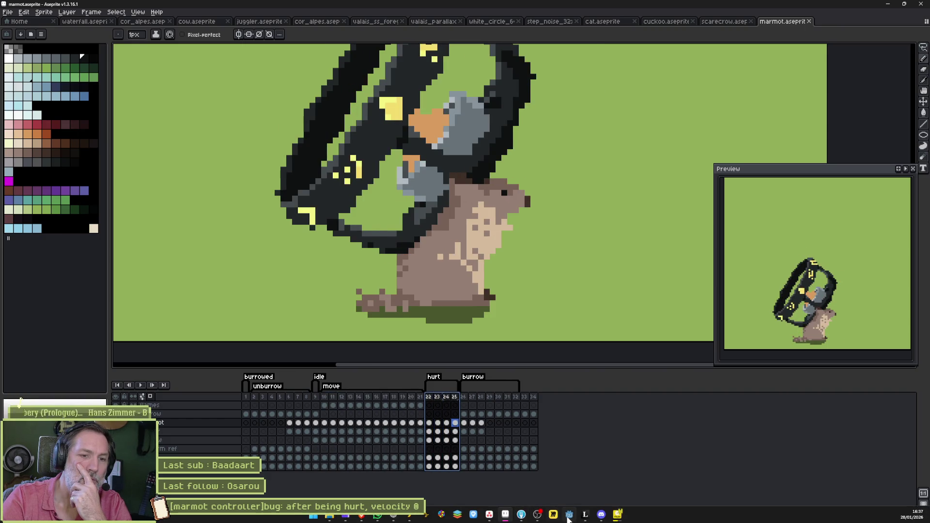
mouse_move(618, 514)
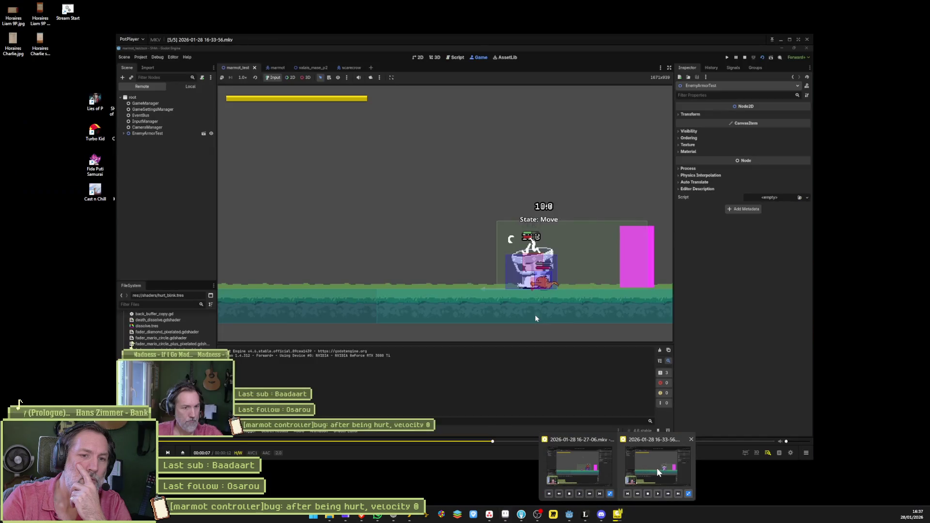
click(657, 467)
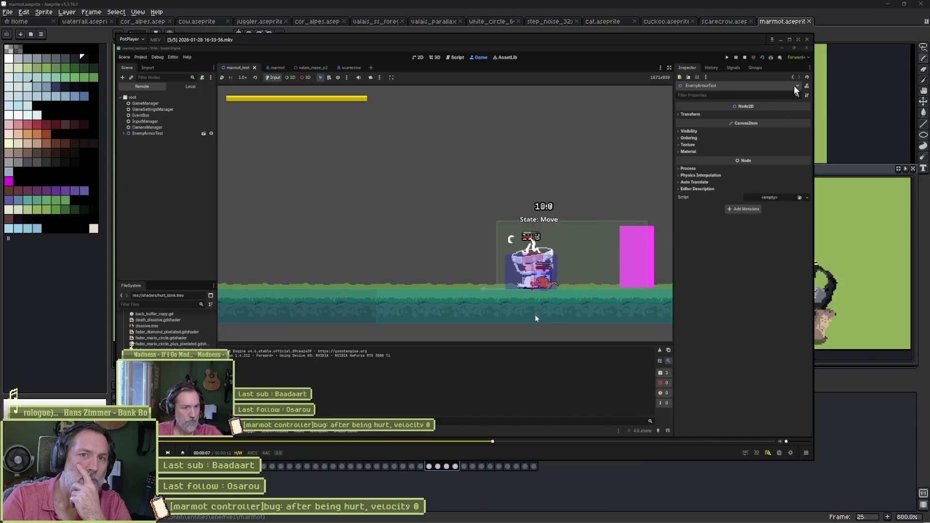
click(792, 43)
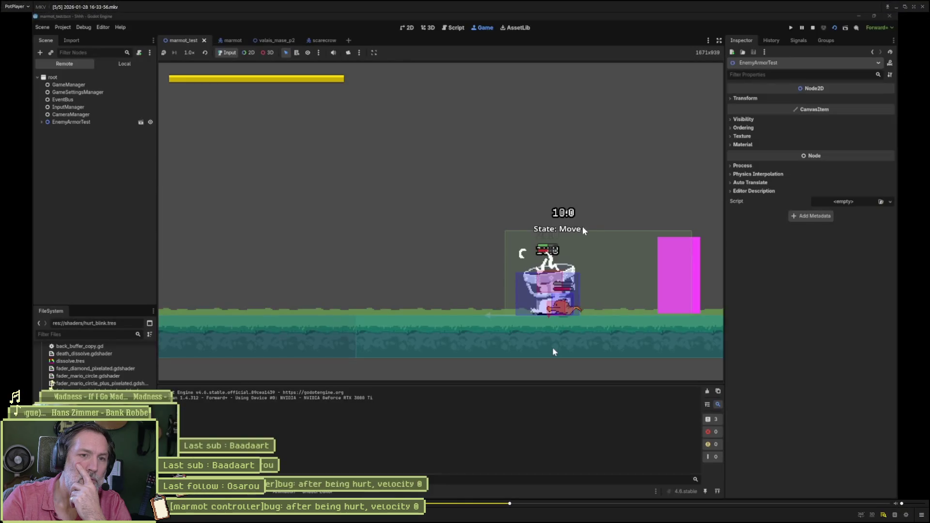
Step the paused recording to the frame where the state switches from Hurt to Move.
key(d)
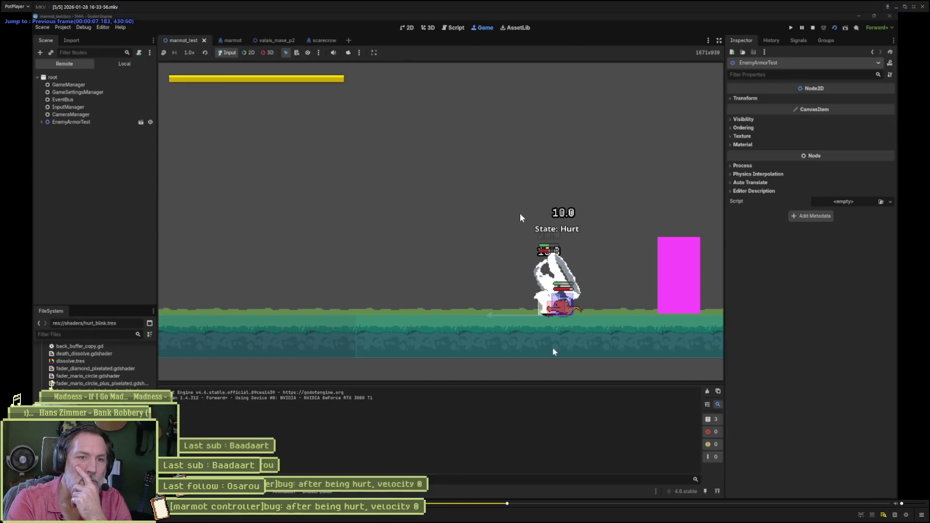
key(f)
key(f)
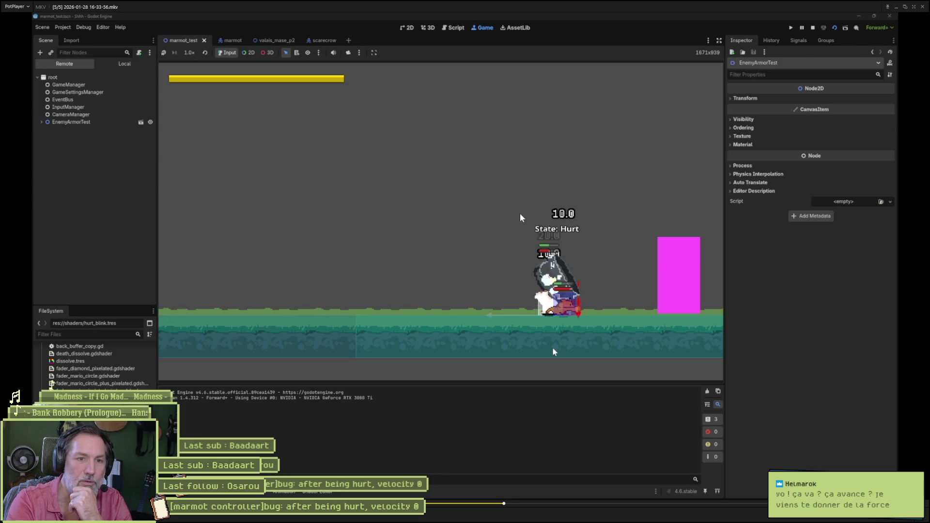
key(f)
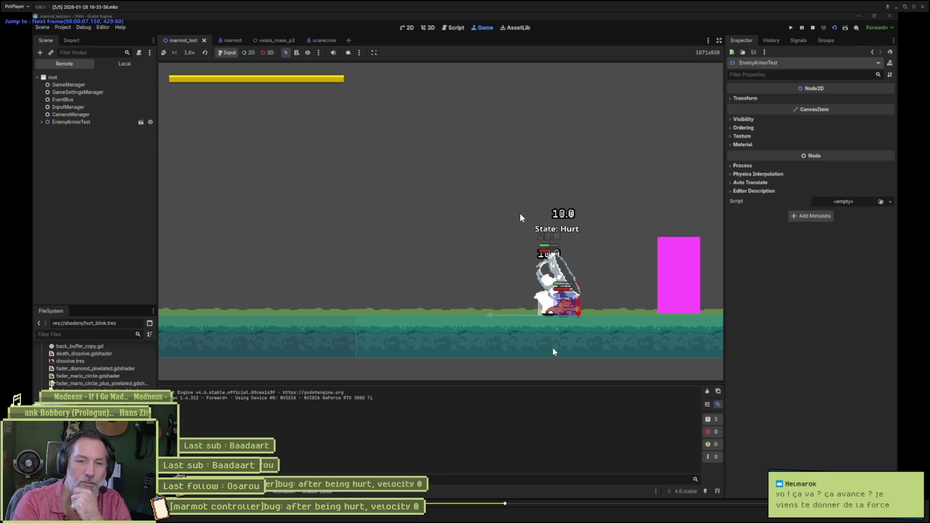
key(f)
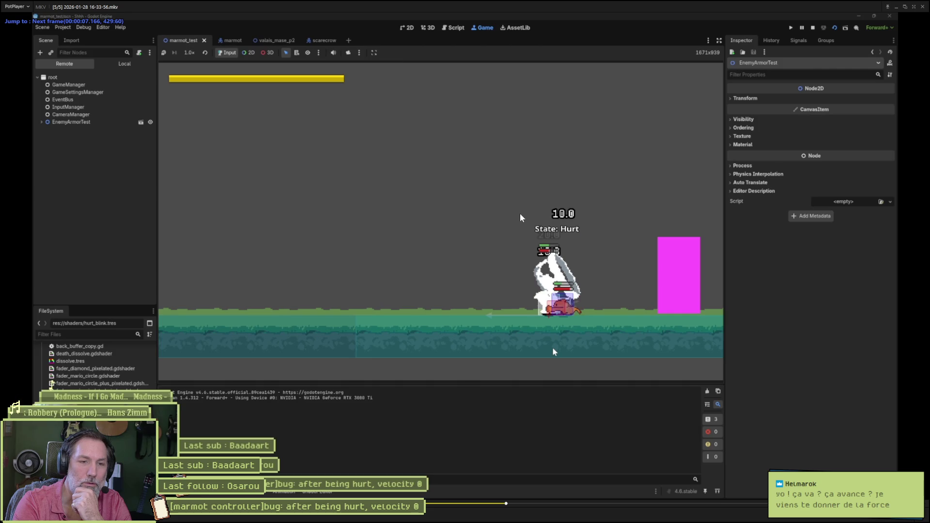
key(f)
key(f)
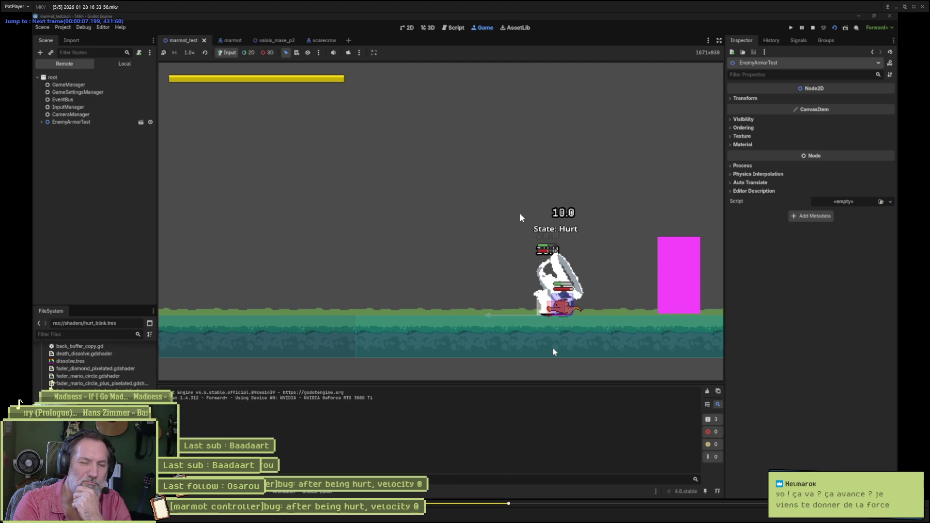
key(f)
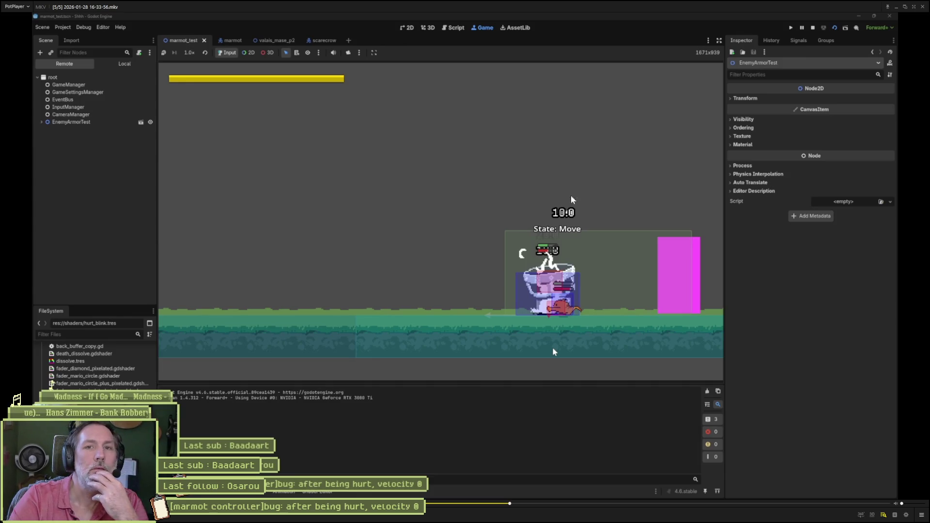
Restore PotPlayer to a smaller window and bring the Godot editor forward.
click(905, 7)
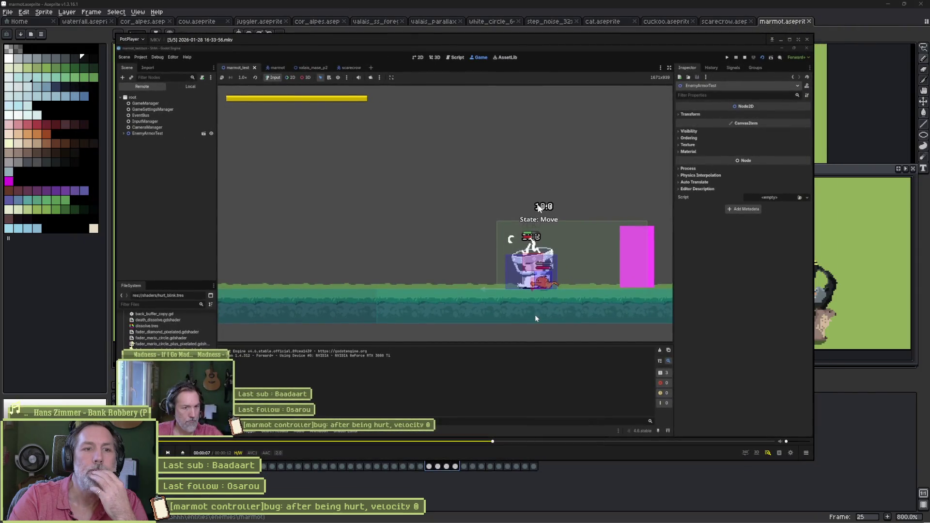
mouse_move(517, 519)
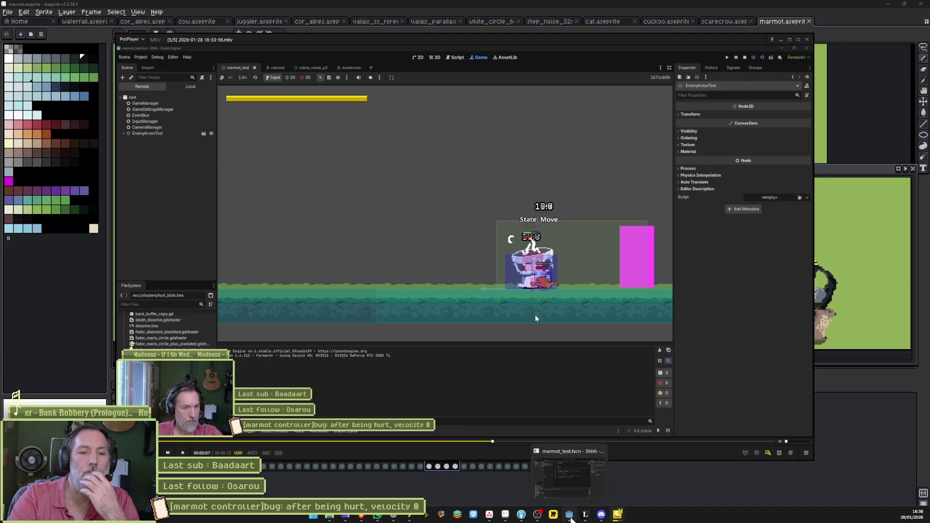
click(570, 519)
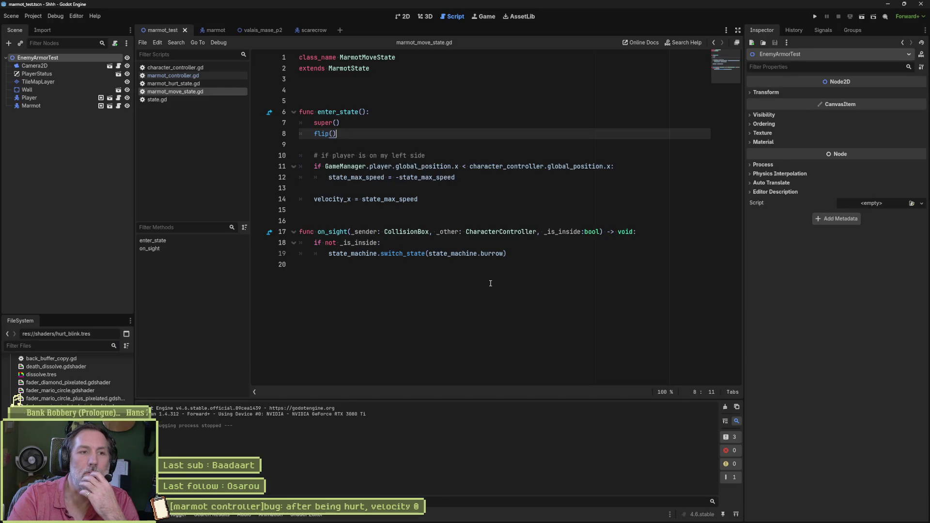
Review on_knockback_finished in marmot_hurt_state.gd, then go to character_controller.gd's knockback code.
click(171, 82)
drag(504, 167, 283, 148)
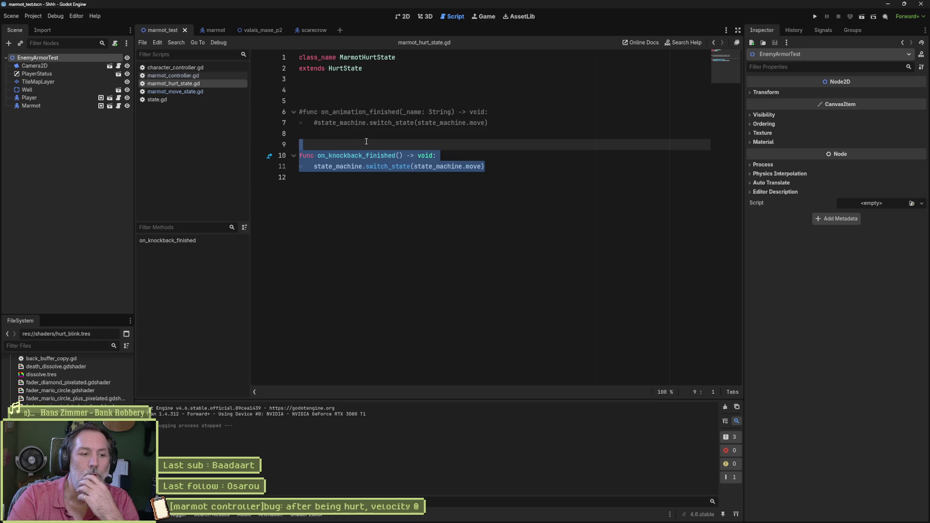
click(193, 67)
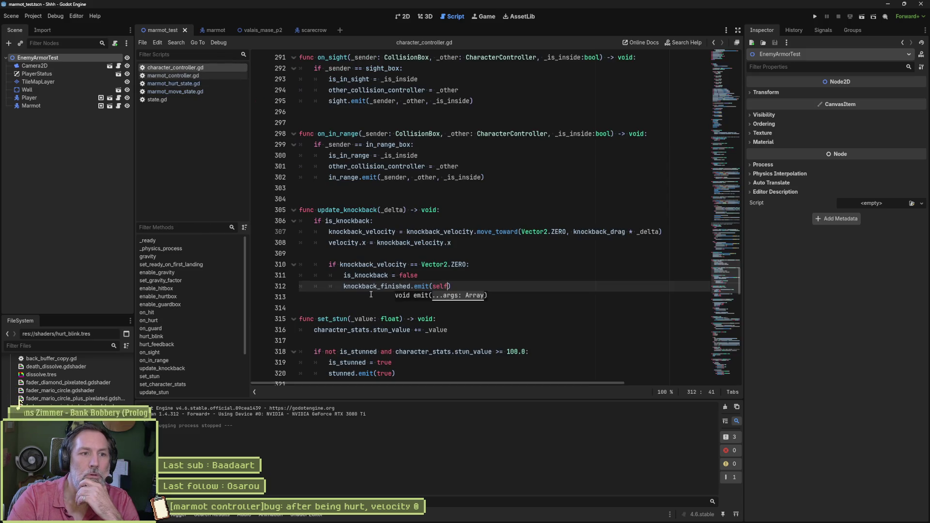
Select knockback_drag on line 307 and set up a project-wide Find in Files for it.
double_click(409, 243)
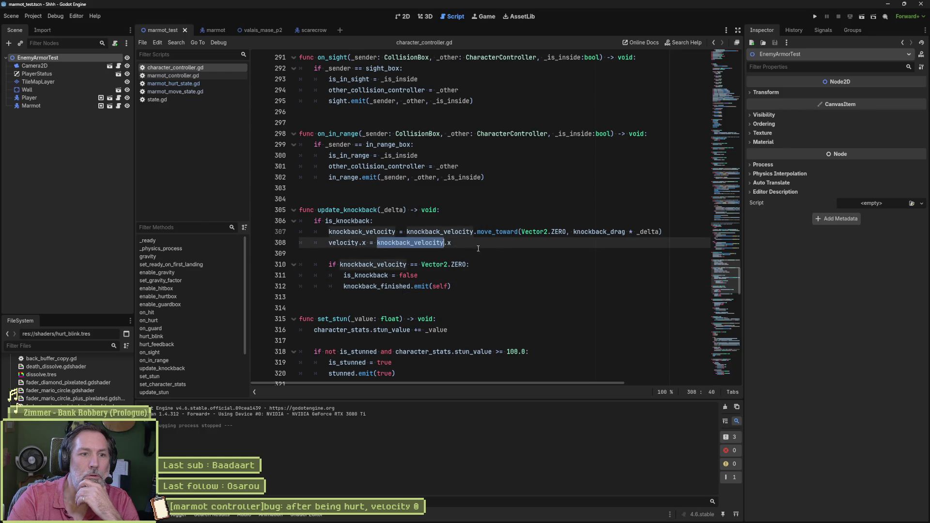
double_click(595, 232)
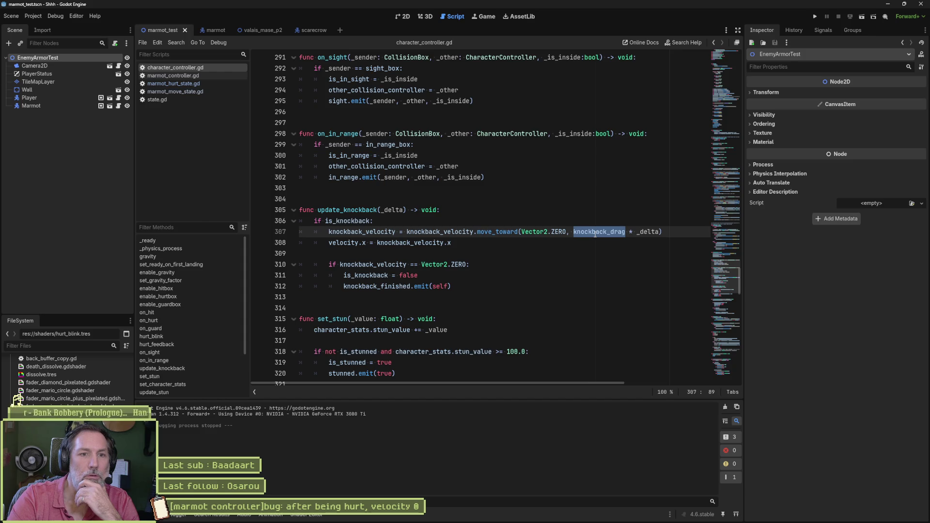
mouse_move(595, 233)
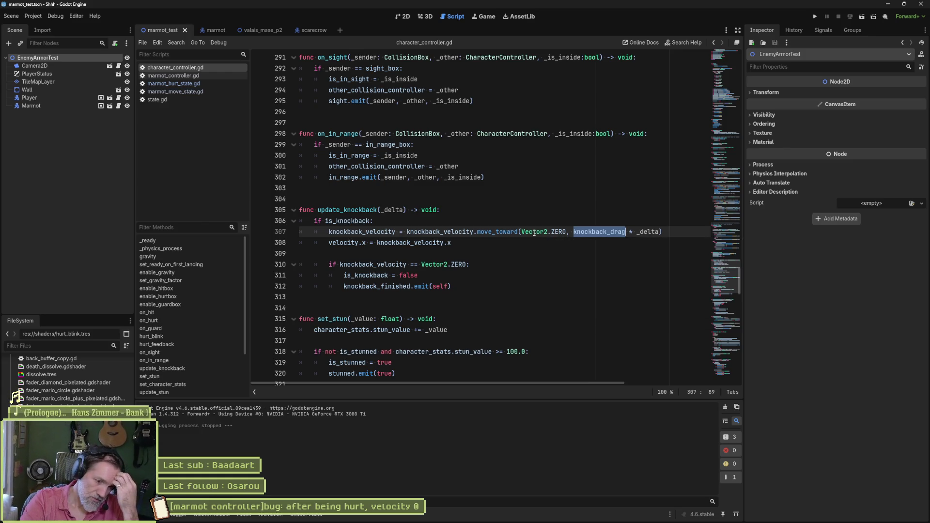
mouse_move(533, 233)
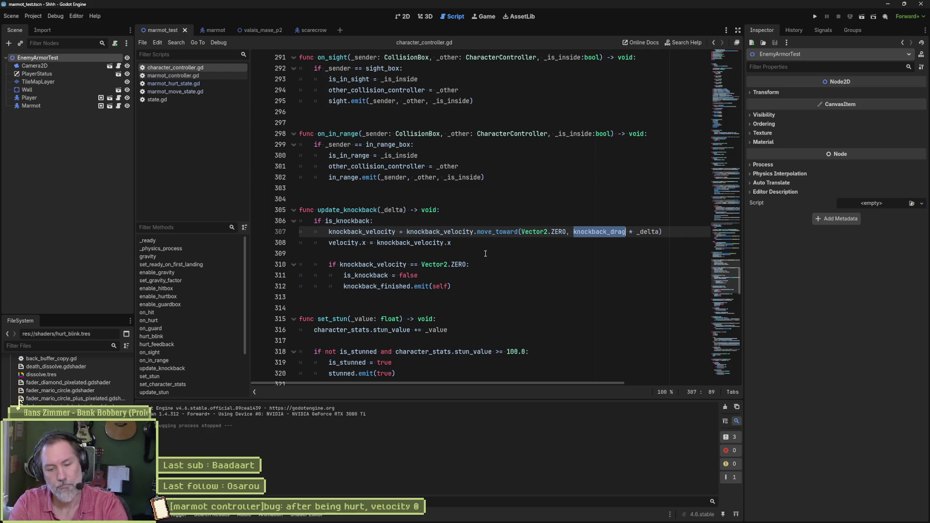
key(ctrl+shift+f)
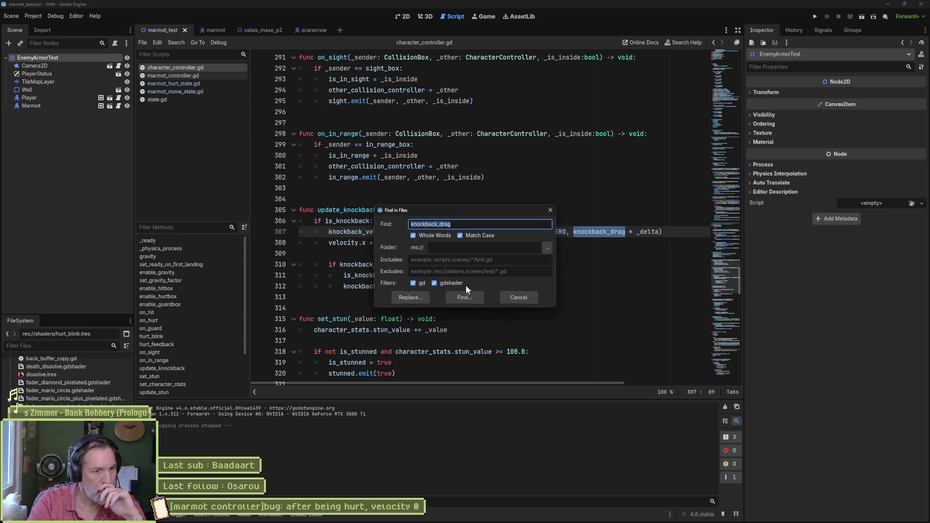
Run the knockback_drag search (2 matches) and add a blank line after line 307.
click(466, 290)
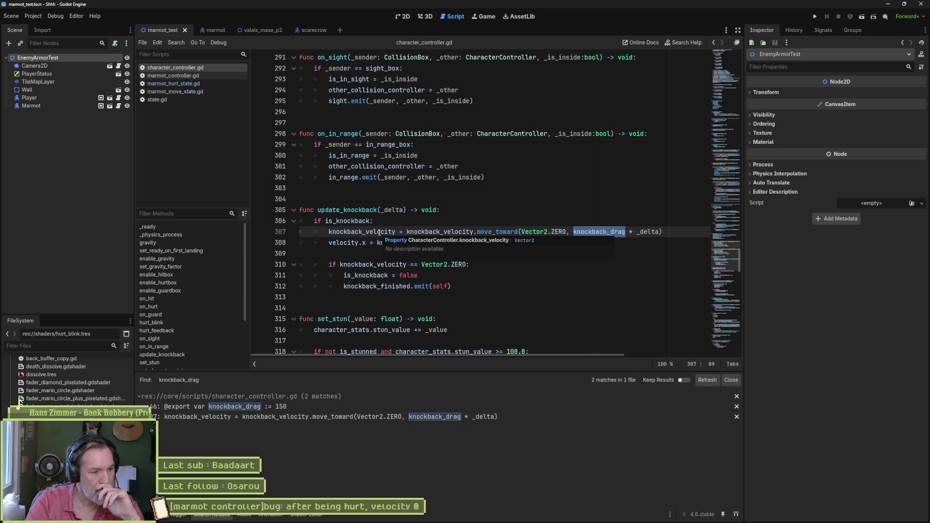
key(End)
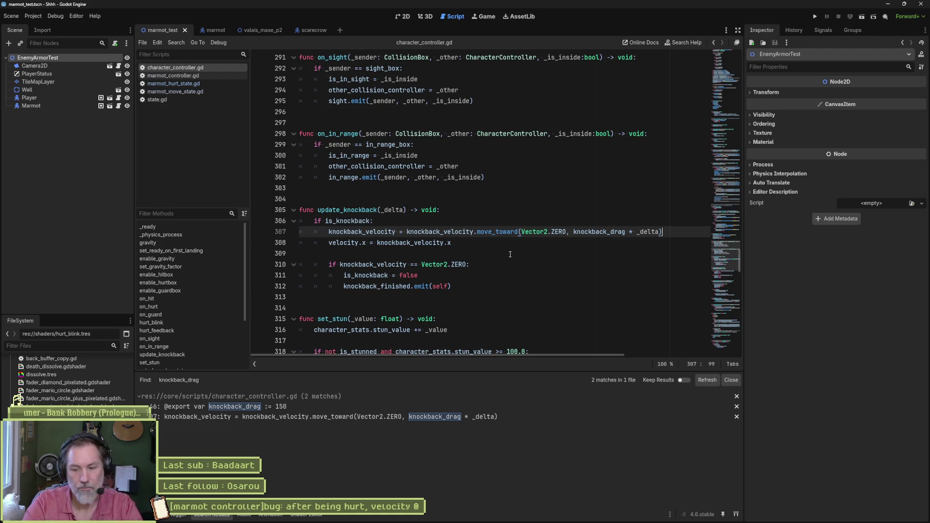
key(Return)
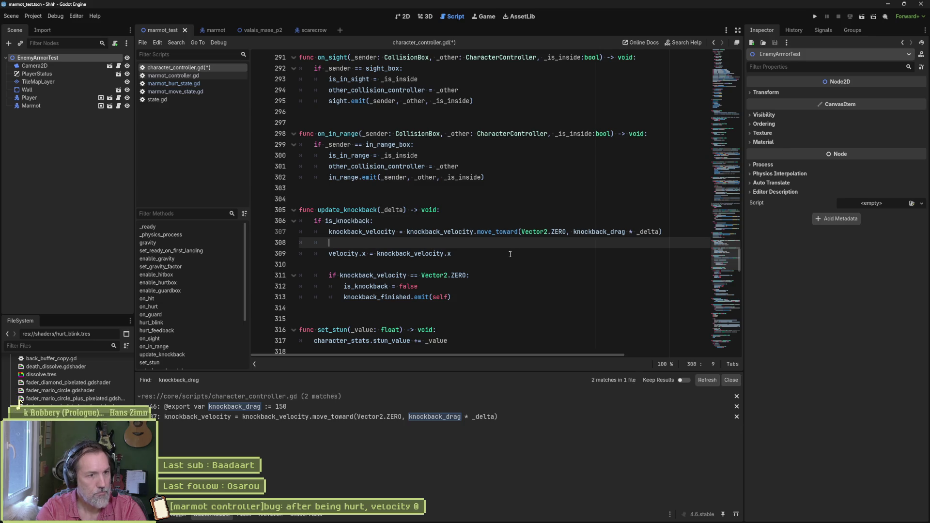
Add print_debug(self, " knockback_velocity: ", knockback_velocity) on line 308, save, and run the test scene.
text(print_debug())
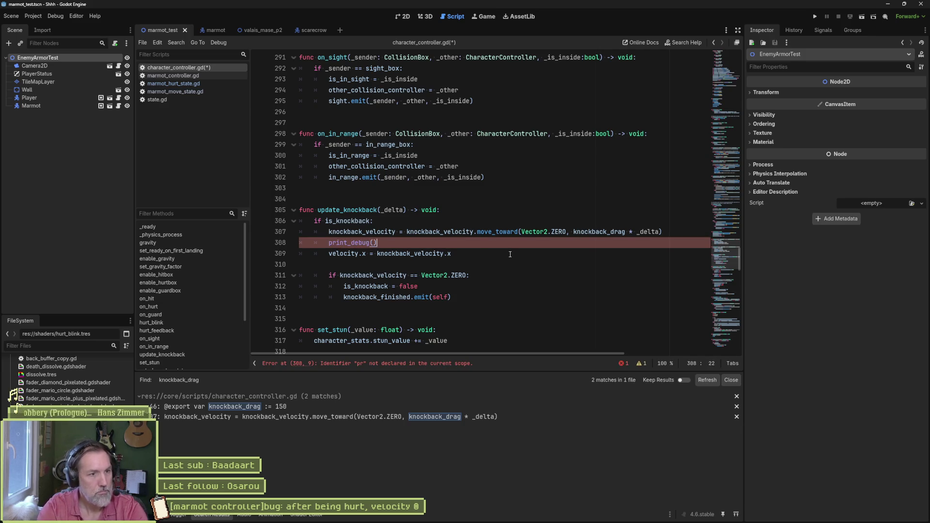
text(self,)
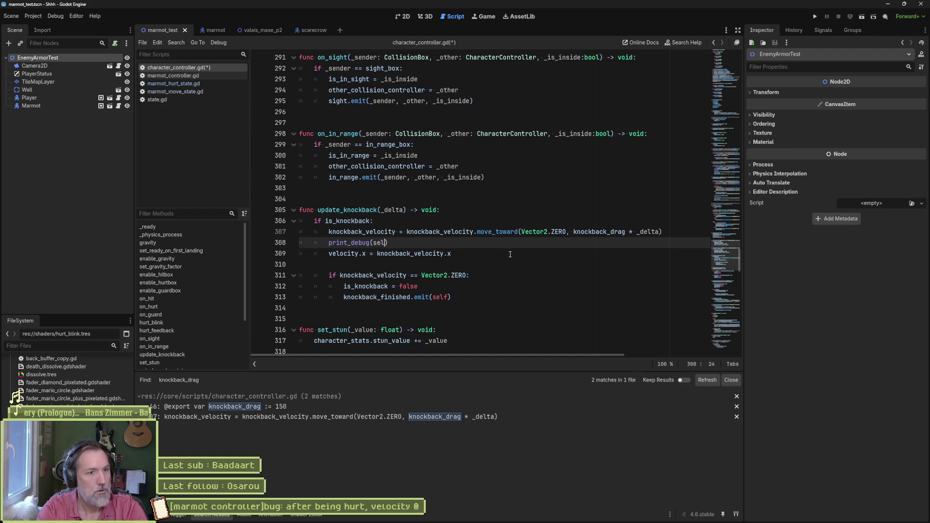
key(Up)
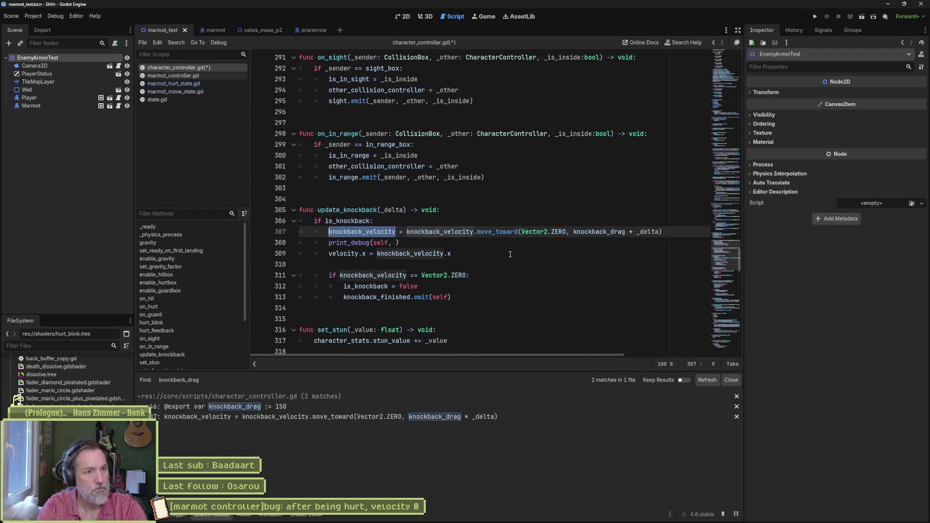
key(Down)
key(Home)
key(End)
key(Left)
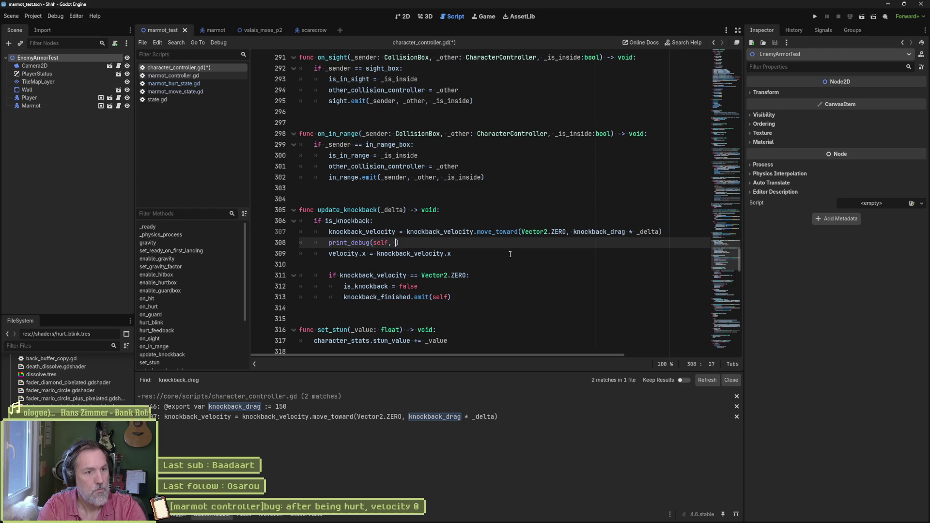
text(knockback_velocity: ")
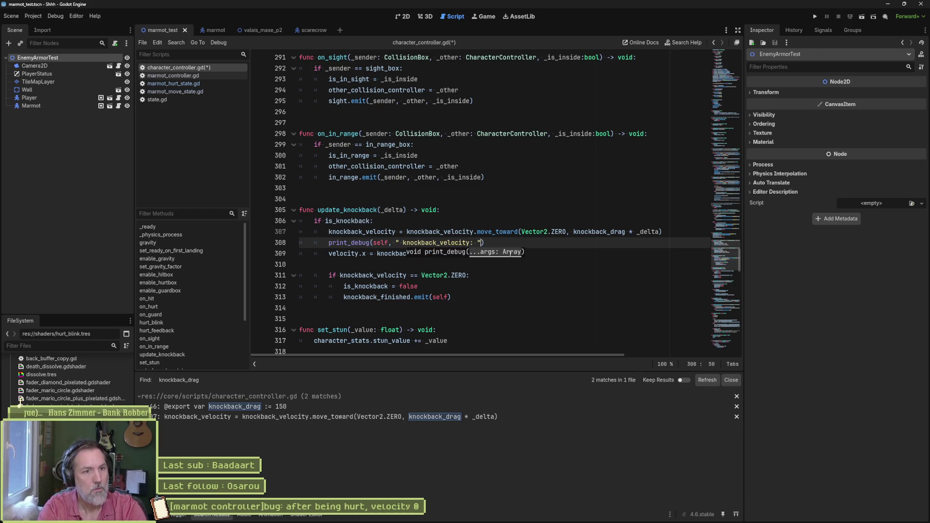
text(, knockback_velocity)
key(ctrl+s)
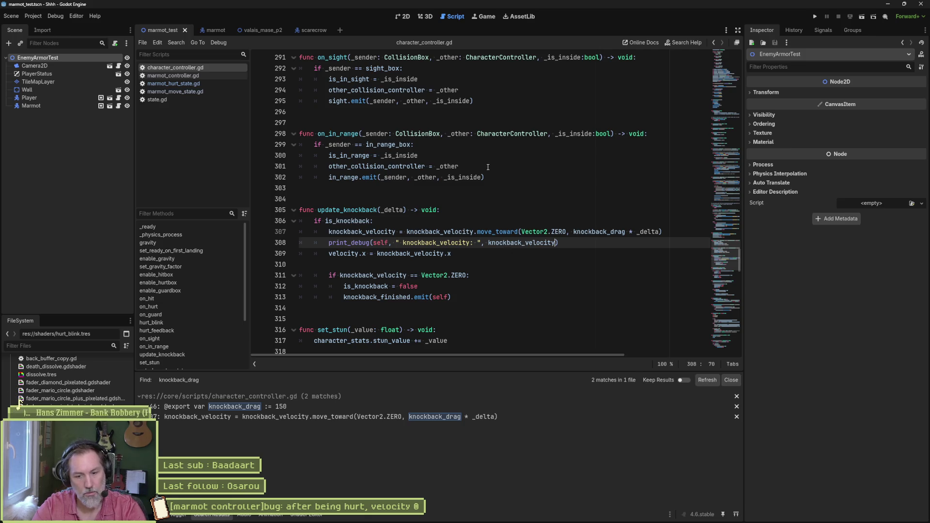
key(F6)
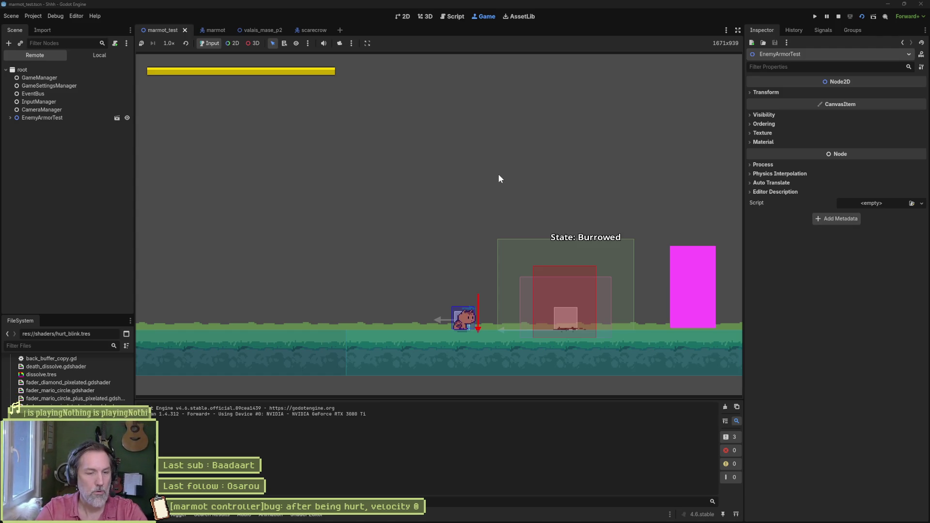
Move the marmot right, attack the burrowed enemy to trigger knockback, then stop the game.
key(Right)
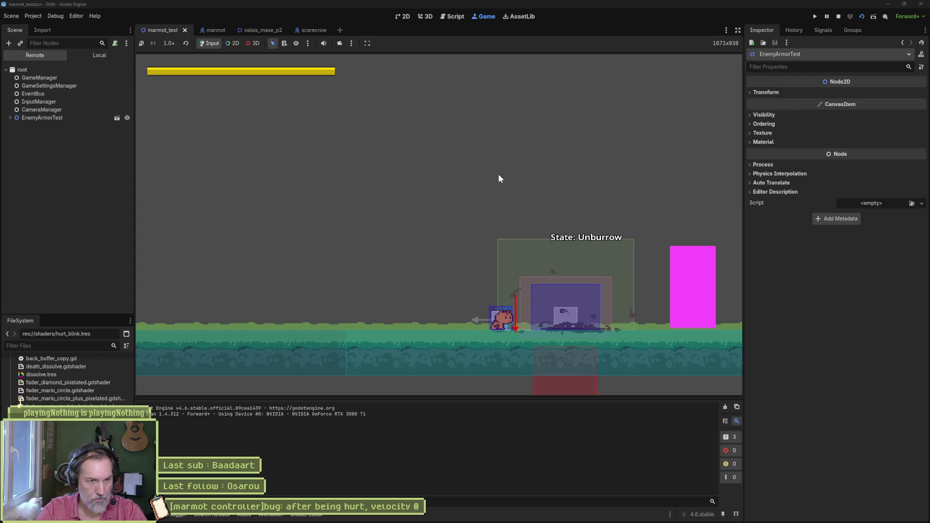
key(x)
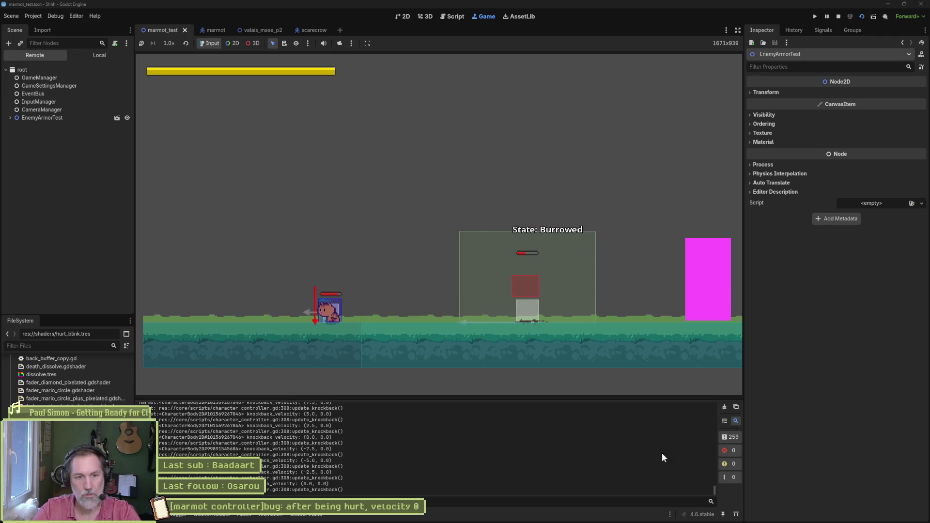
key(Right)
key(Right)
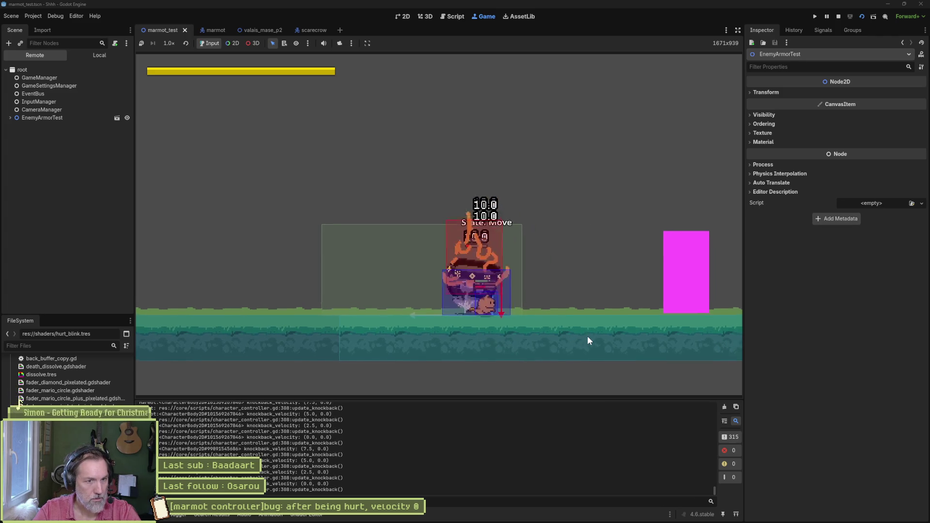
key(F8)
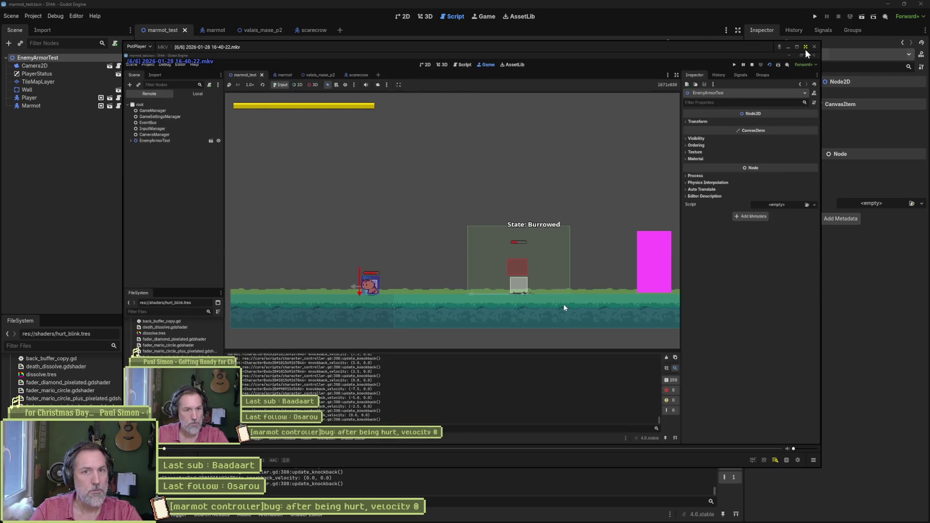
Enlarge and pause the replay, then step frame by frame through the marmot's hurt moment.
click(806, 47)
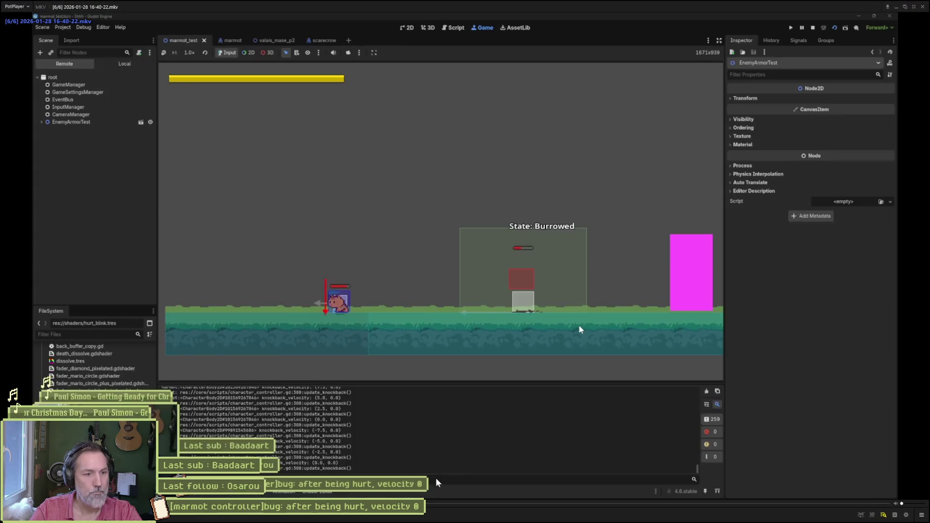
click(461, 181)
key(f)
key(f)
key(f)
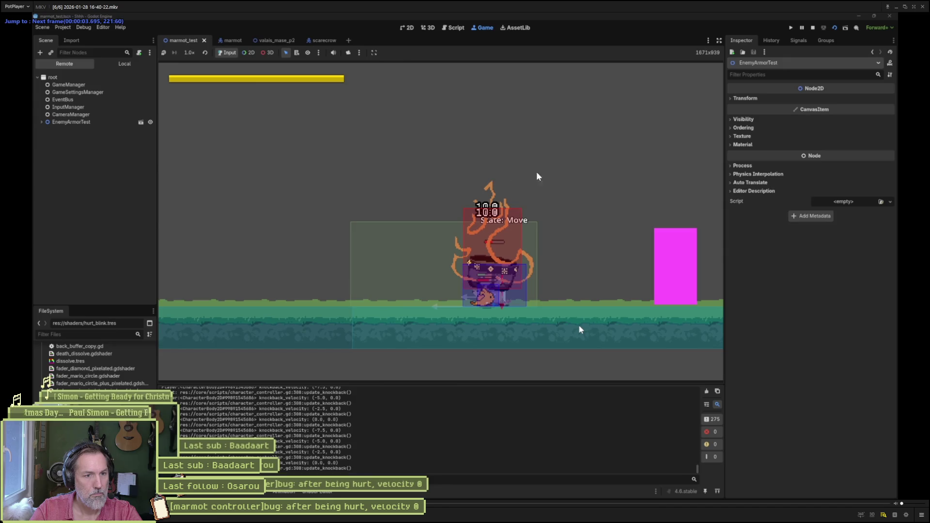
key(f)
key(f)
key(f)
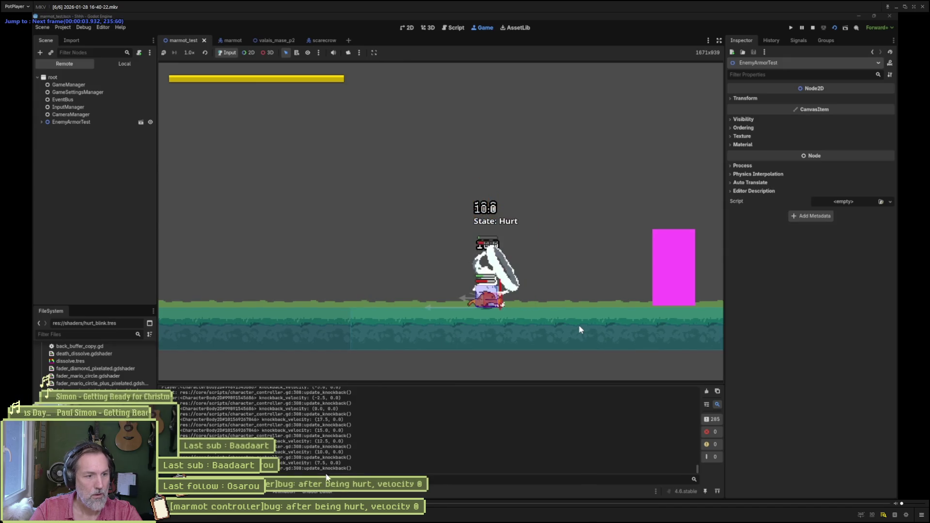
key(d)
key(d)
key(d)
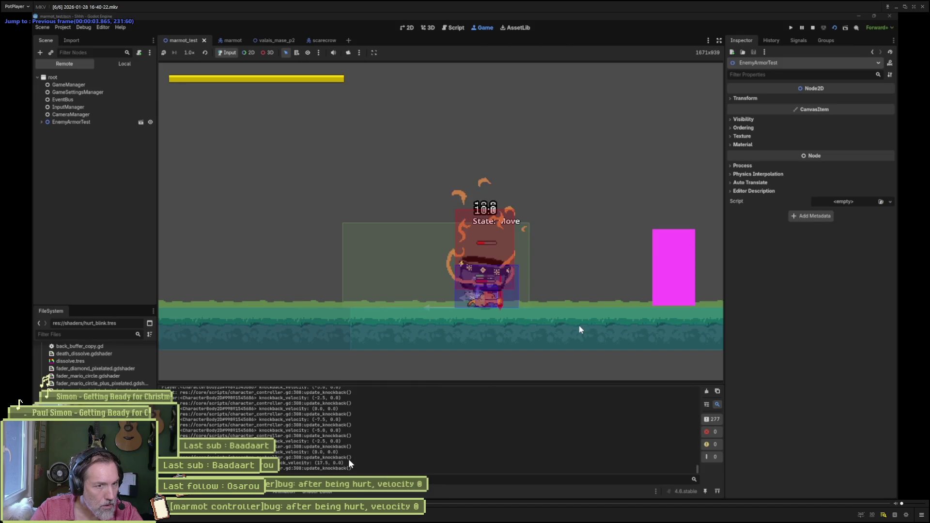
key(f)
key(d)
key(d)
key(d)
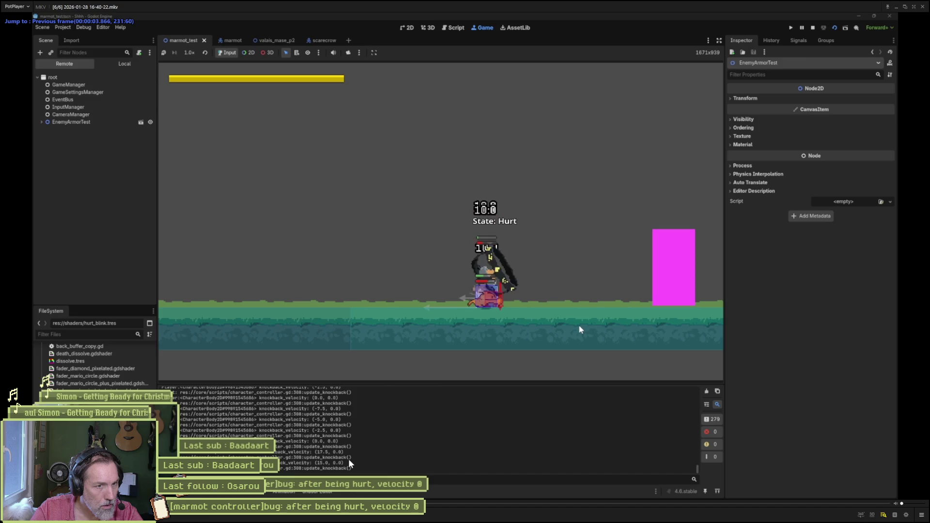
key(f)
key(f)
key(f)
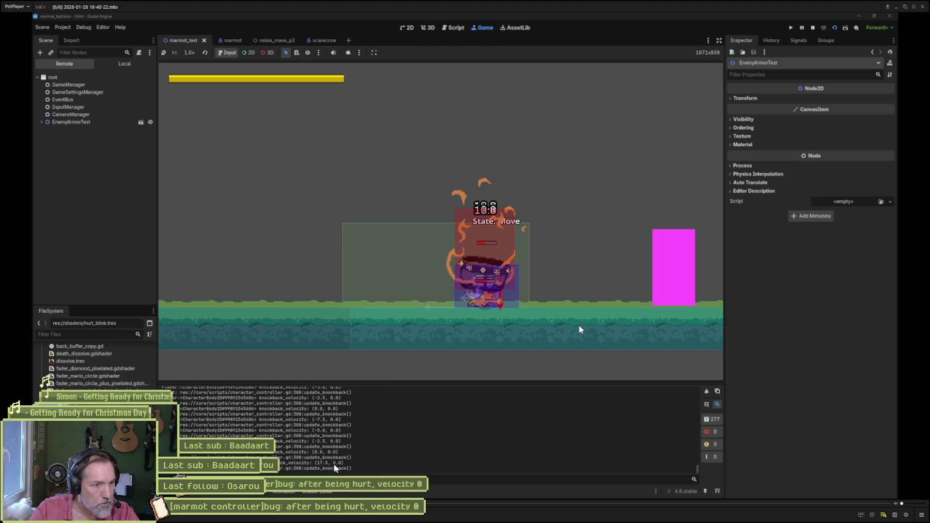
key(f)
key(f)
key(f)
key(f)
key(f)
key(f)
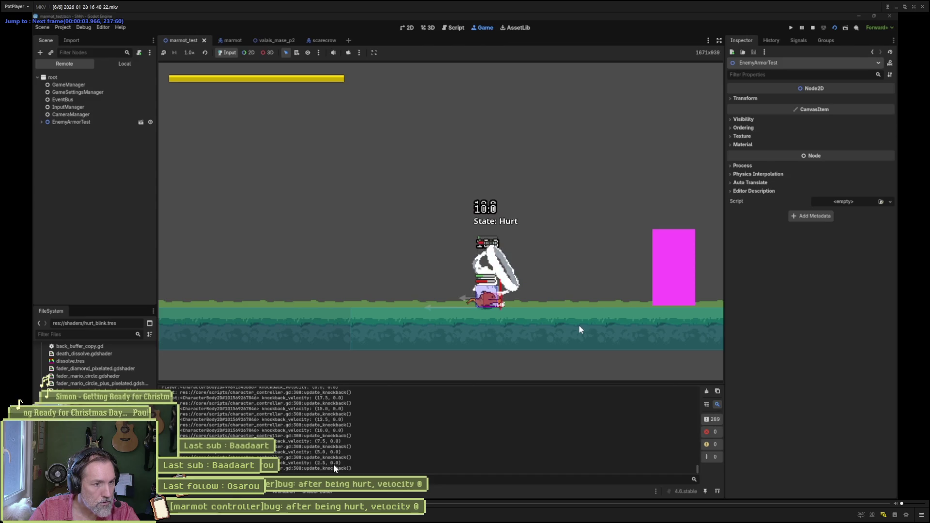
key(f)
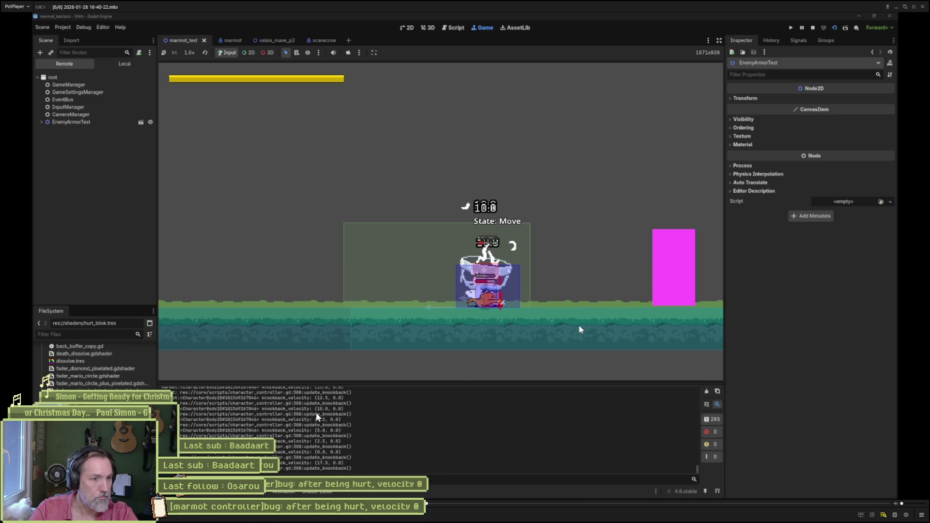
Seek to an earlier point in the replay, resume playback, and minimize PotPlayer.
click(256, 520)
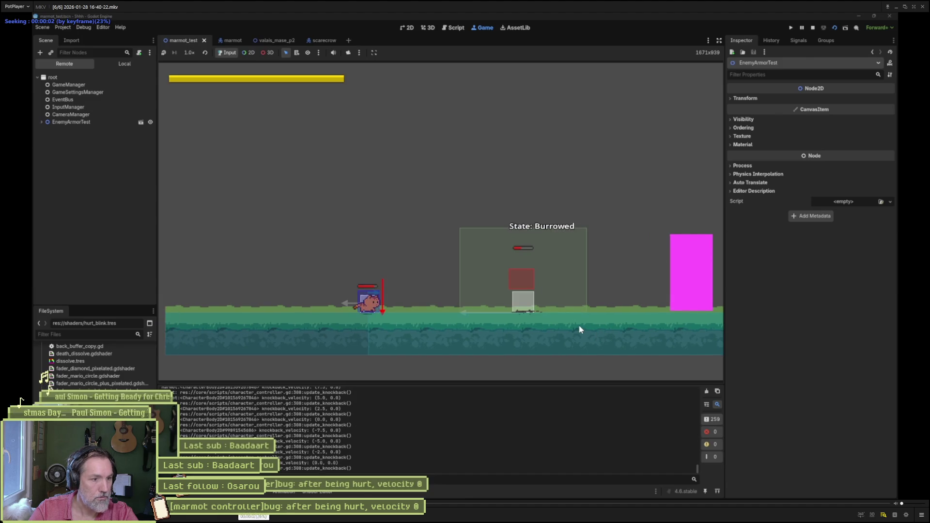
key(space)
key(space)
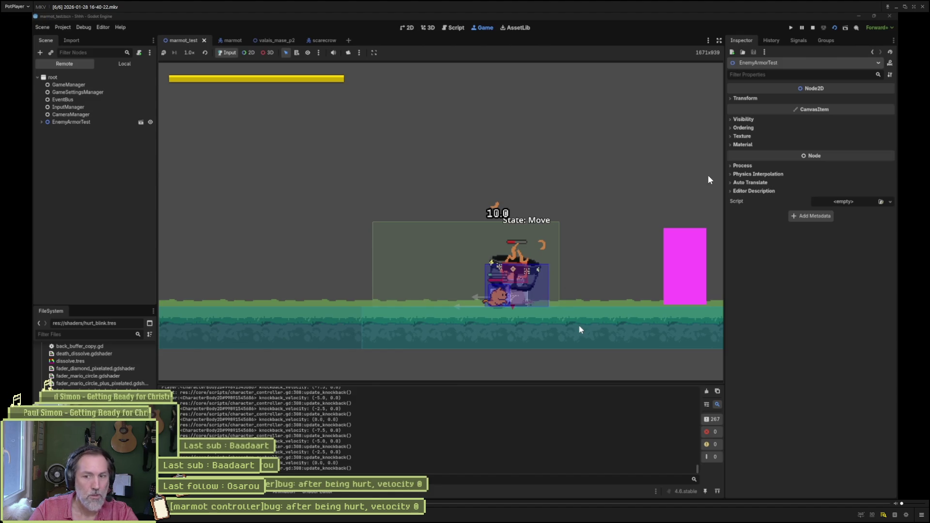
click(897, 7)
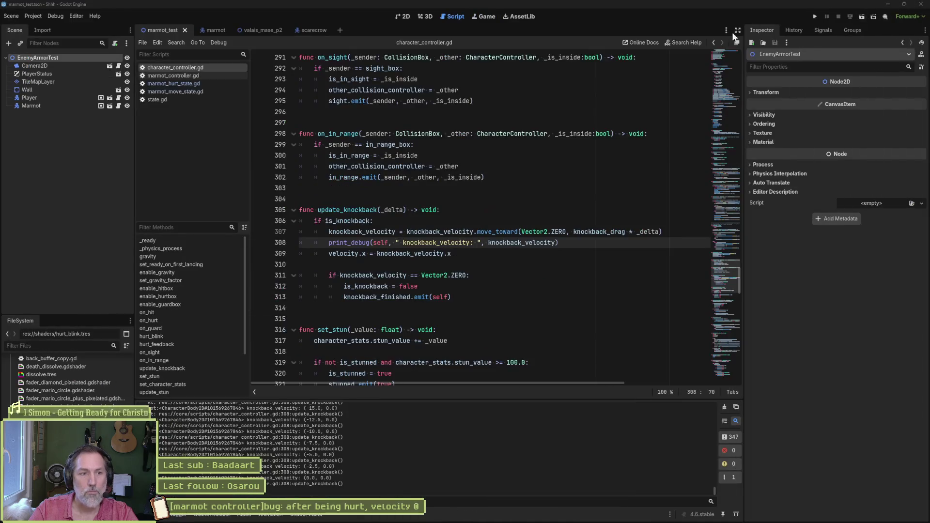
Add an In progress task '[character controller]bug: knockback velocity is sometime very small or negative'.
click(490, 518)
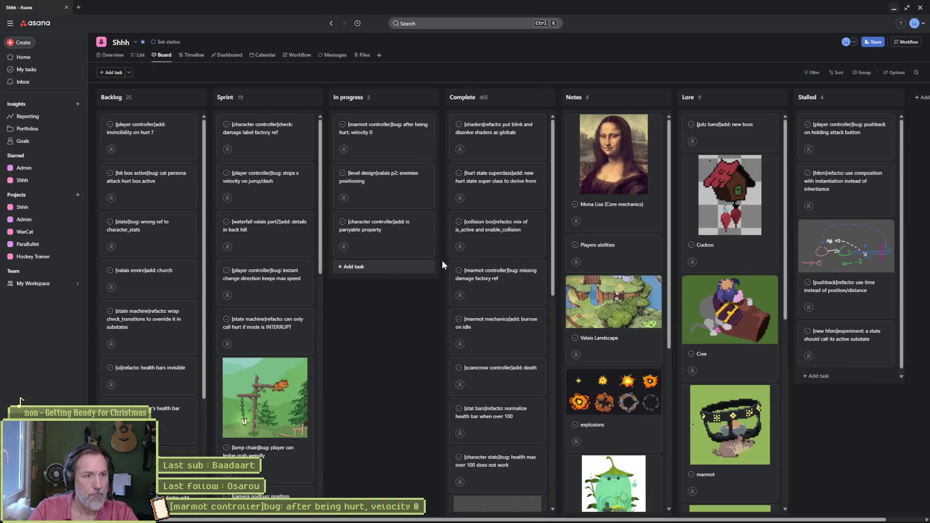
click(351, 268)
text([)
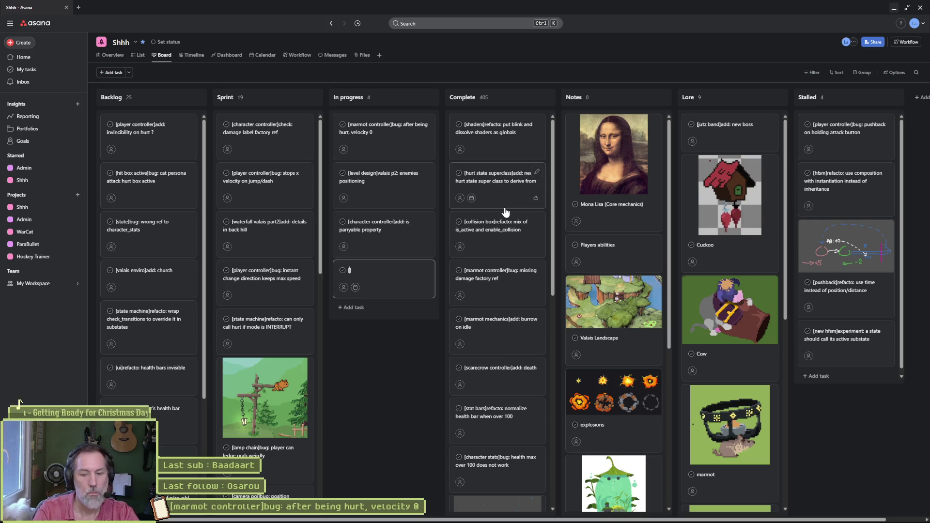
text(ch)
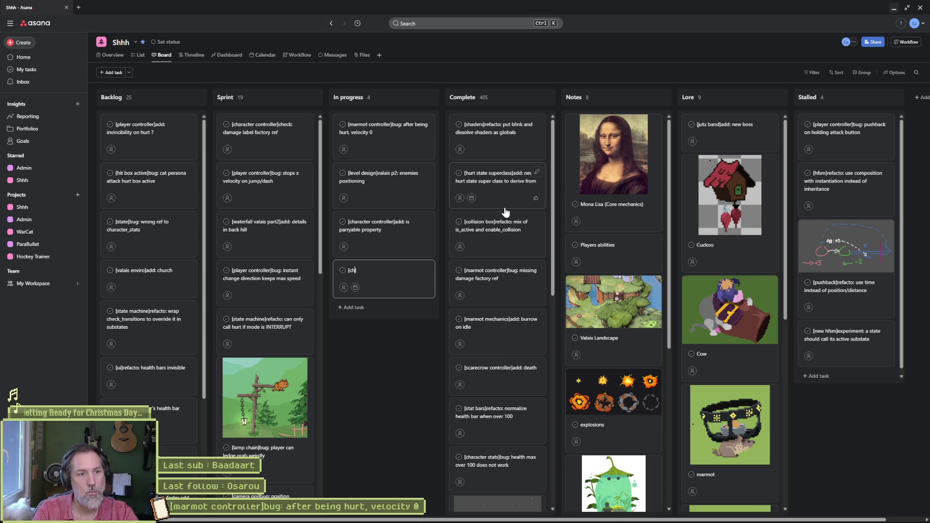
text(ntroller)
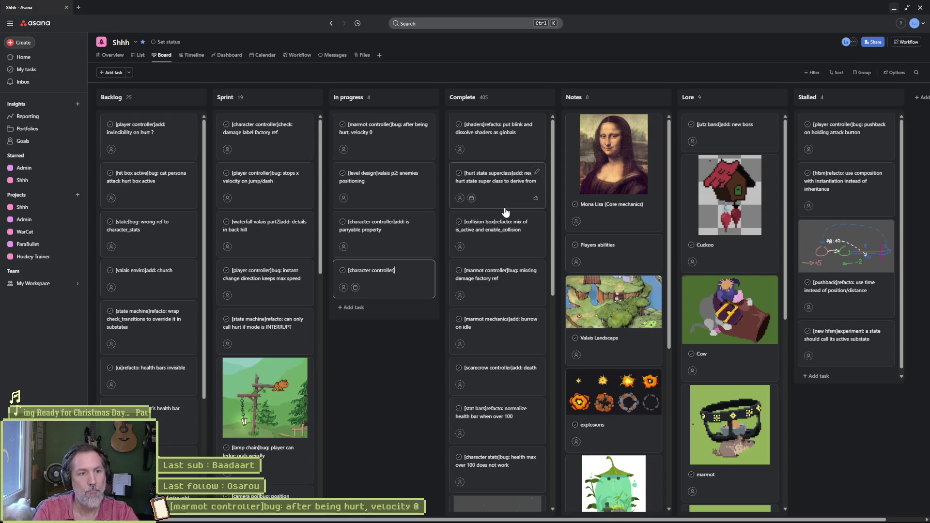
text(g: knock)
text(back)
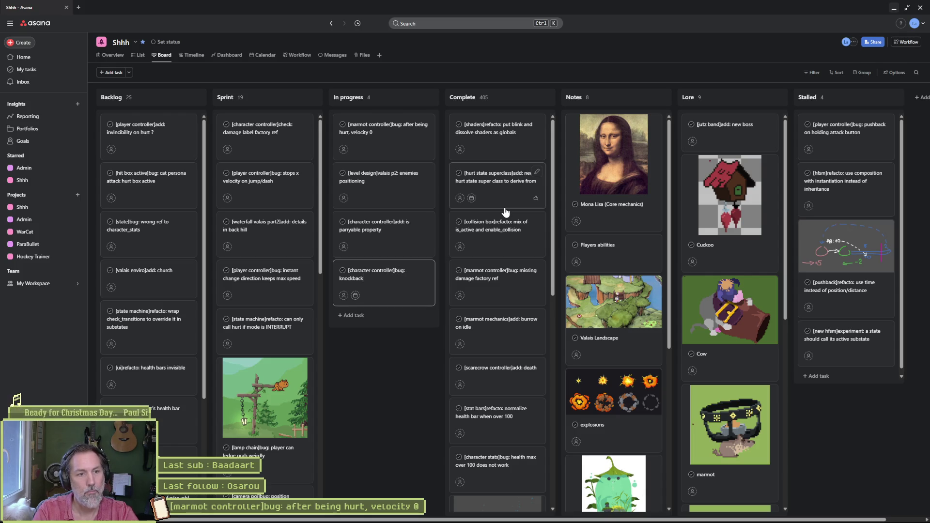
text(sometime ver)
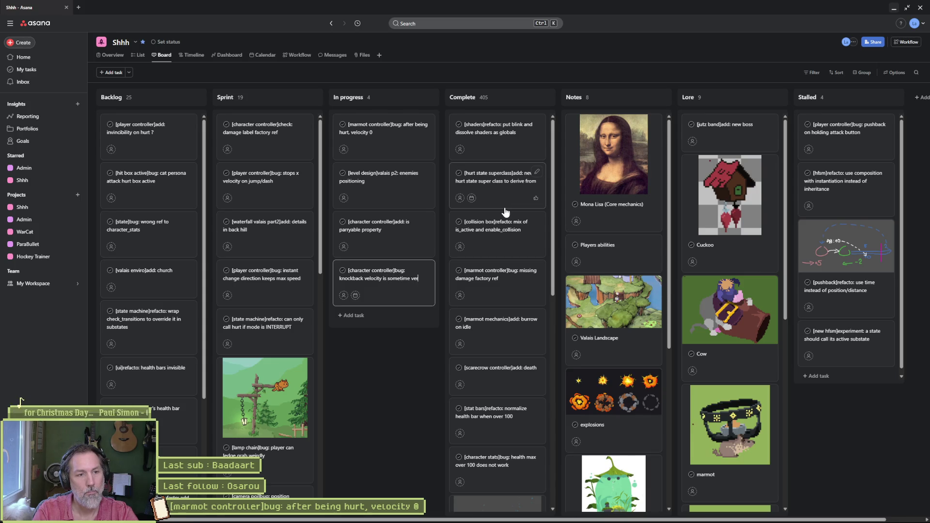
text(mall or ne)
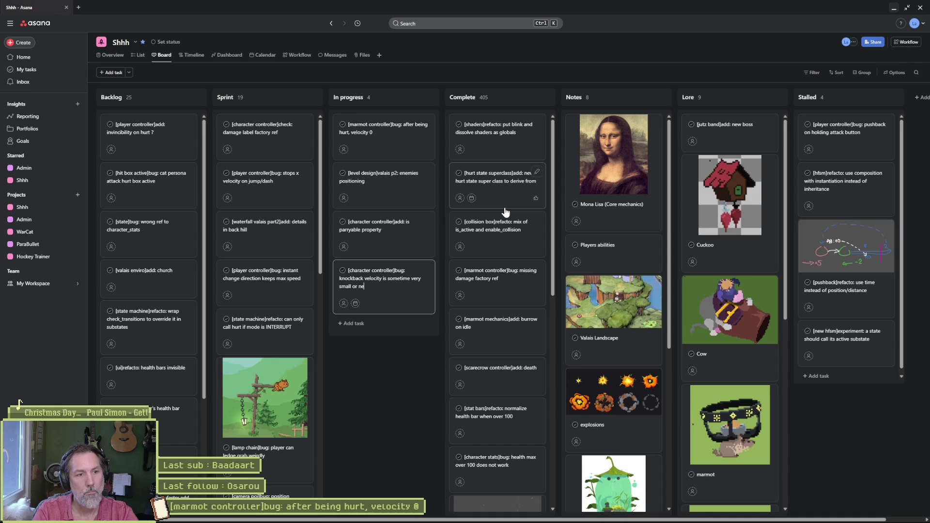
text(gative)
key(Escape)
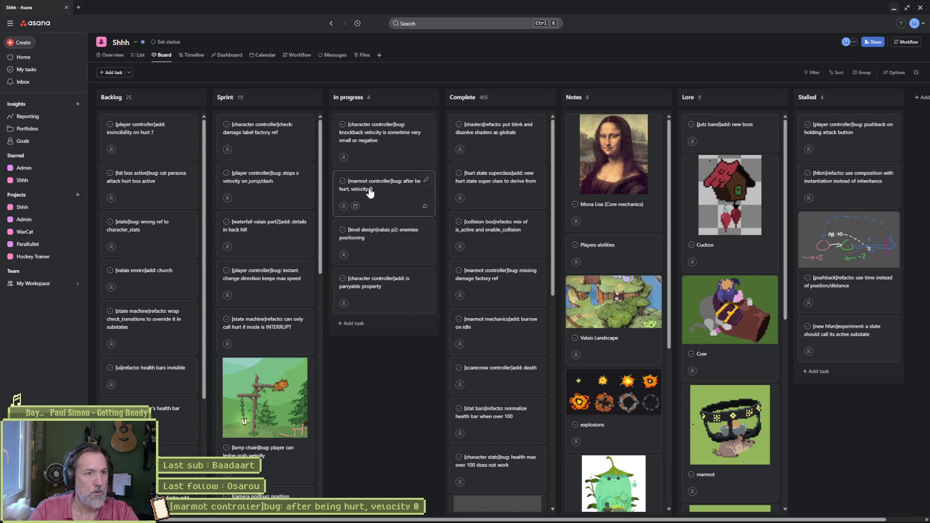
Open the marmot controller task and select its full title before returning to Godot.
click(370, 192)
triple_click(755, 69)
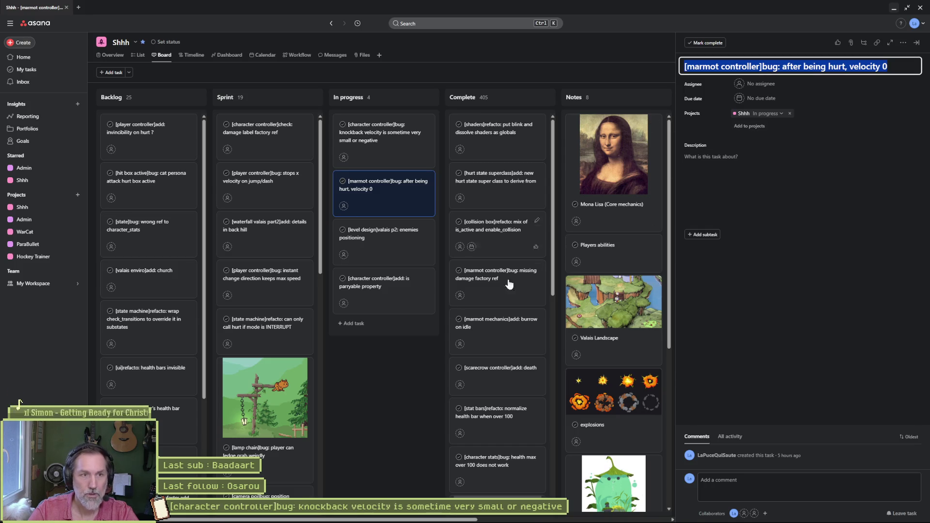
click(490, 517)
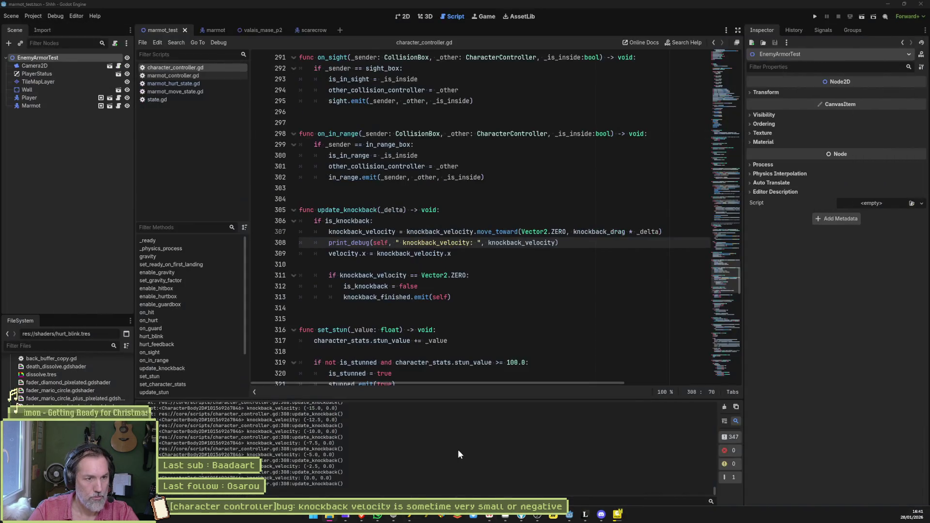
click(511, 341)
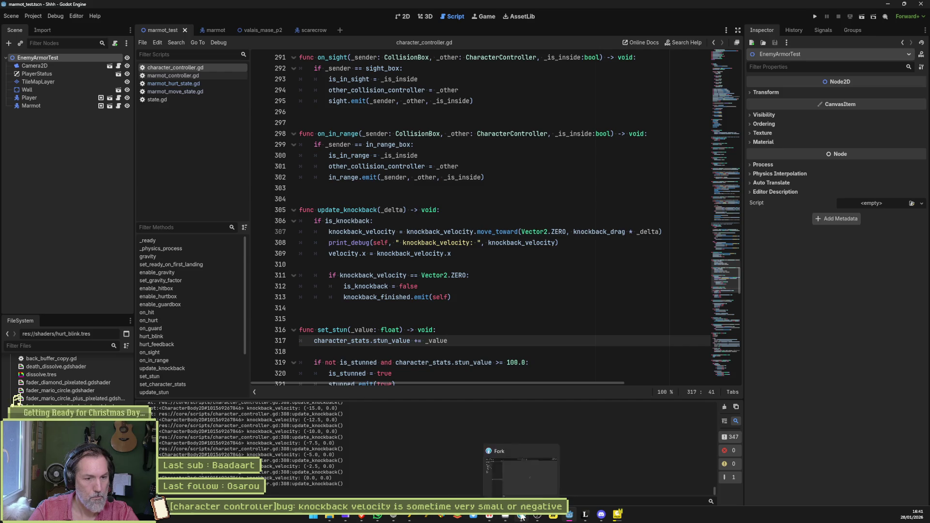
click(494, 517)
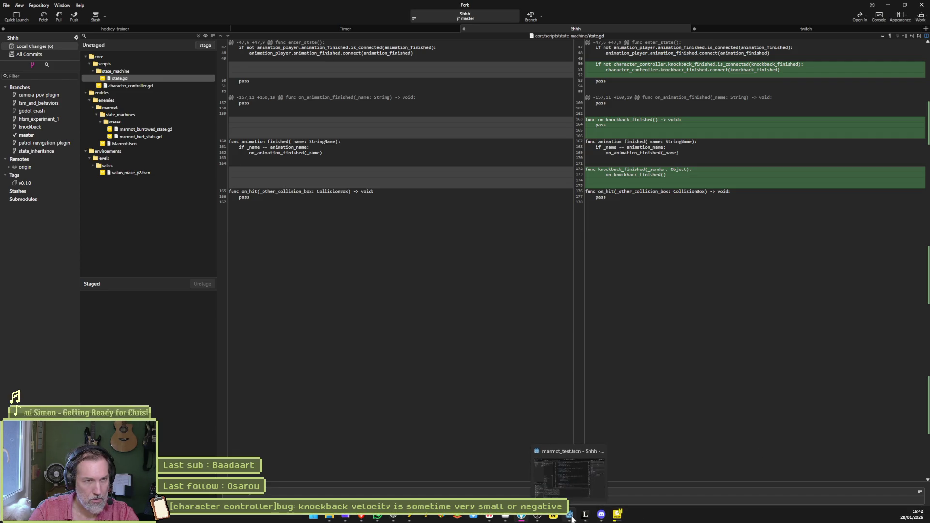
click(572, 519)
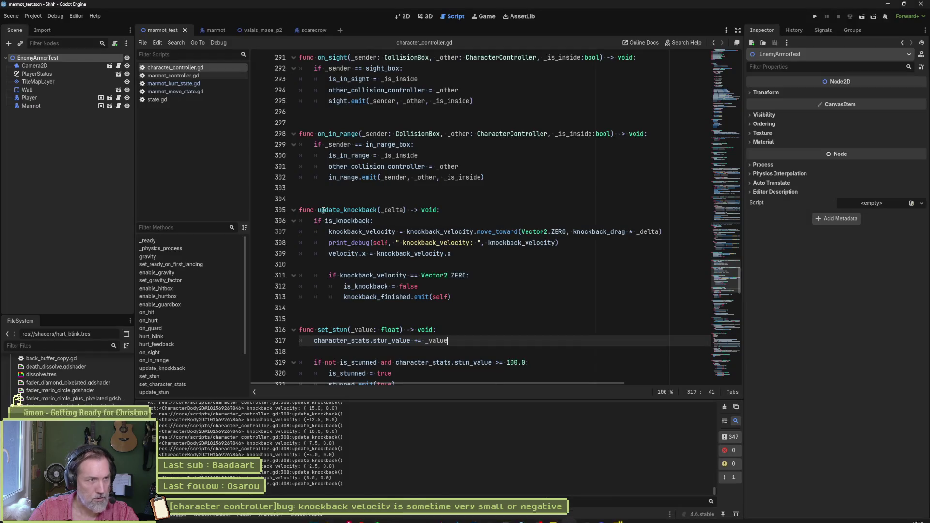
Look over the enter_state function in state.gd.
click(158, 98)
scroll(483, 147, up, 15)
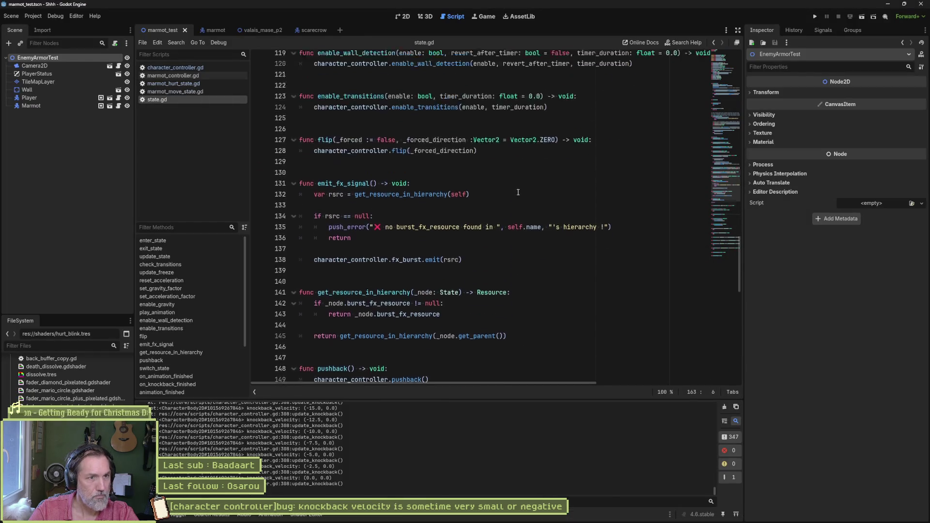
scroll(526, 211, up, 4)
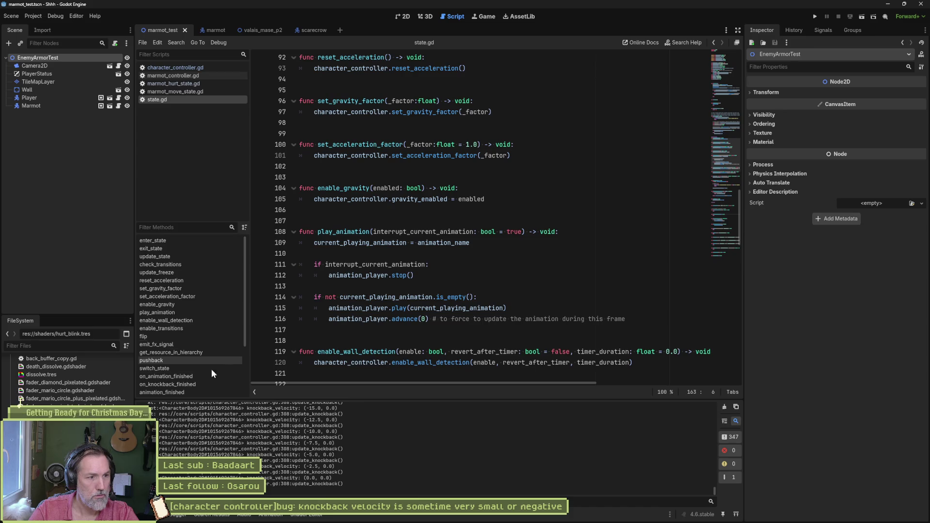
click(161, 241)
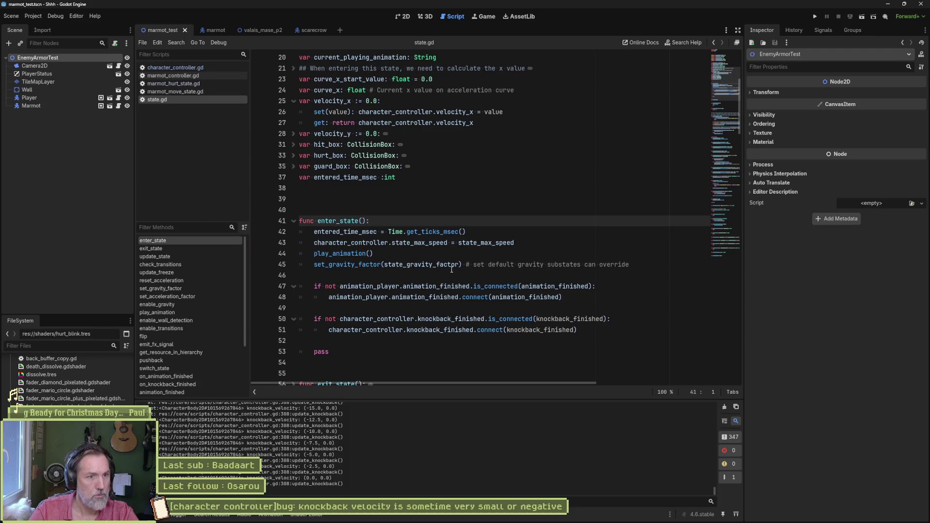
Delete the commented-out on_animation_finished function from marmot_hurt_state.gd and save it.
click(178, 83)
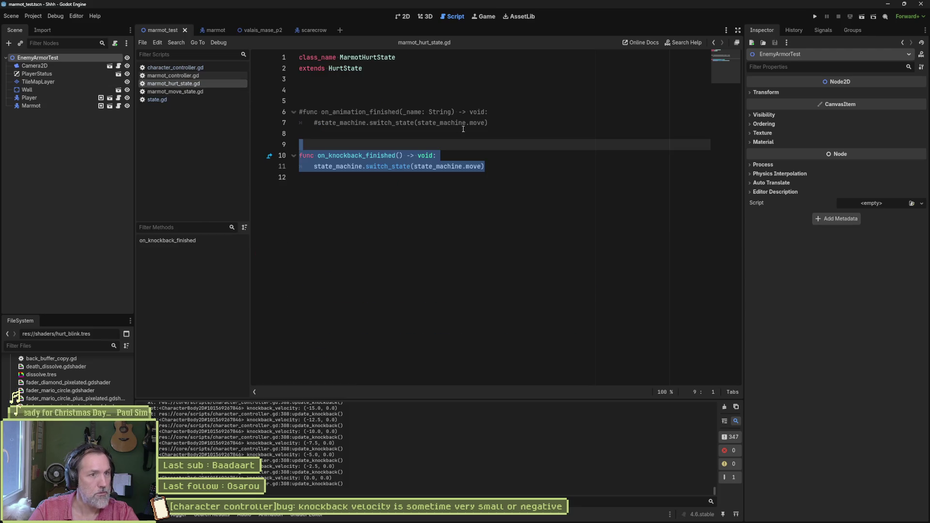
click(502, 124)
drag(503, 125, 508, 96)
key(BackSpace)
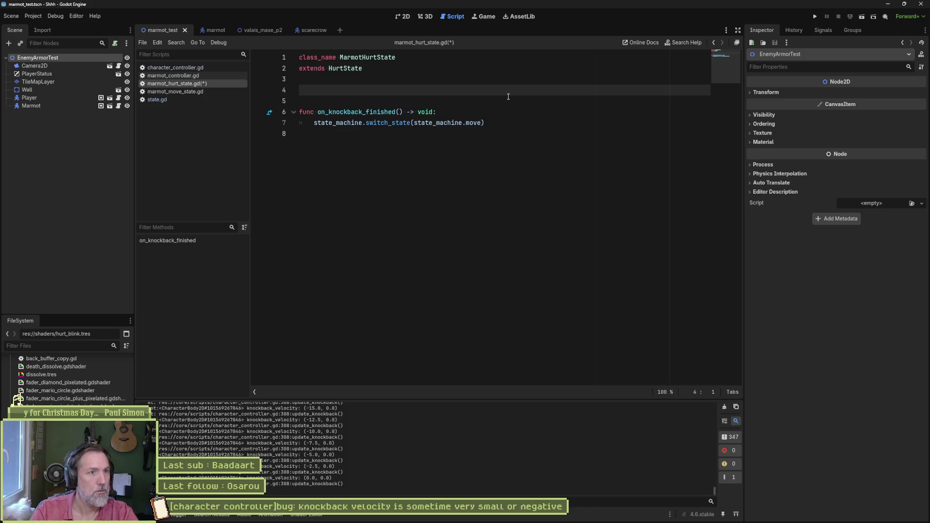
key(ctrl+s)
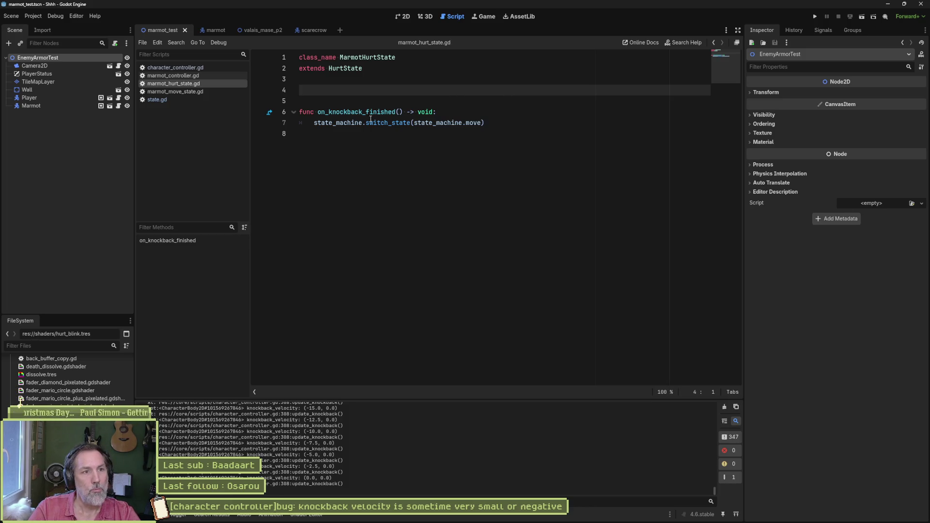
Glance at marmot_move_state.gd and state.gd, then switch to Fork.
click(193, 92)
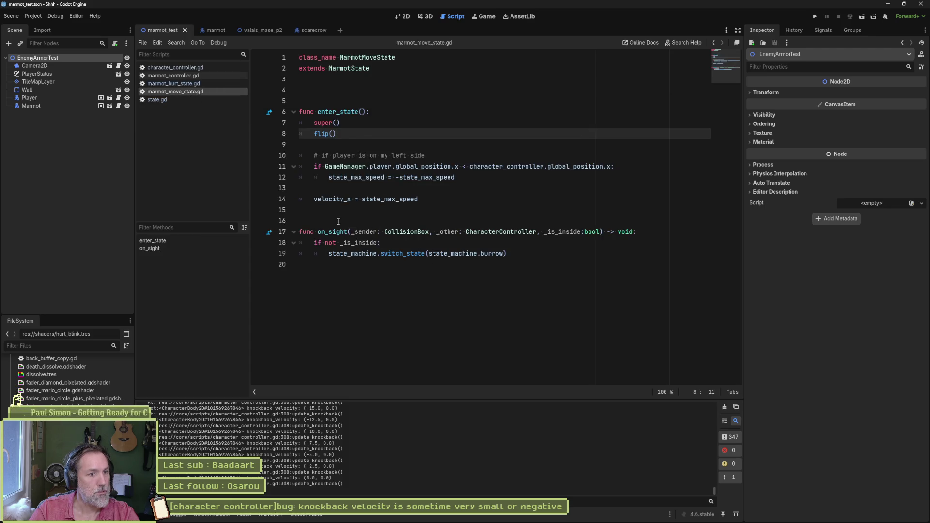
click(201, 99)
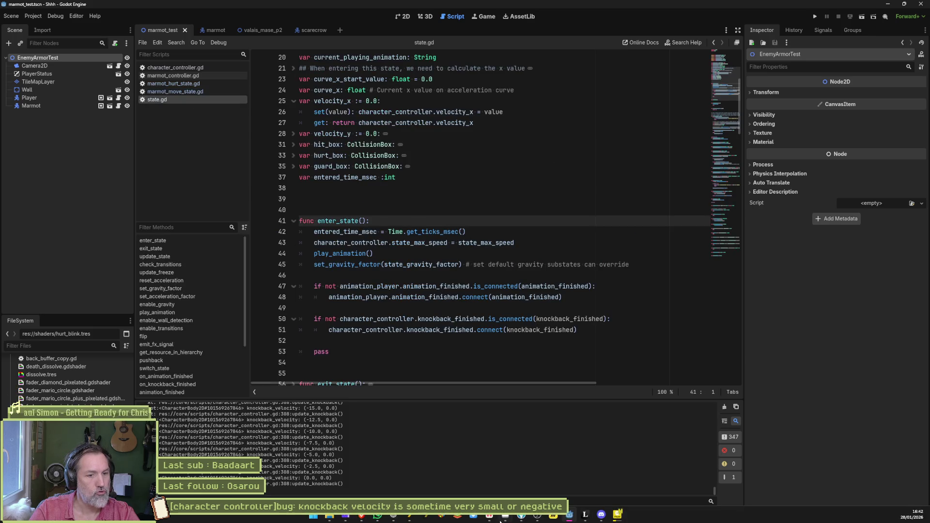
click(502, 519)
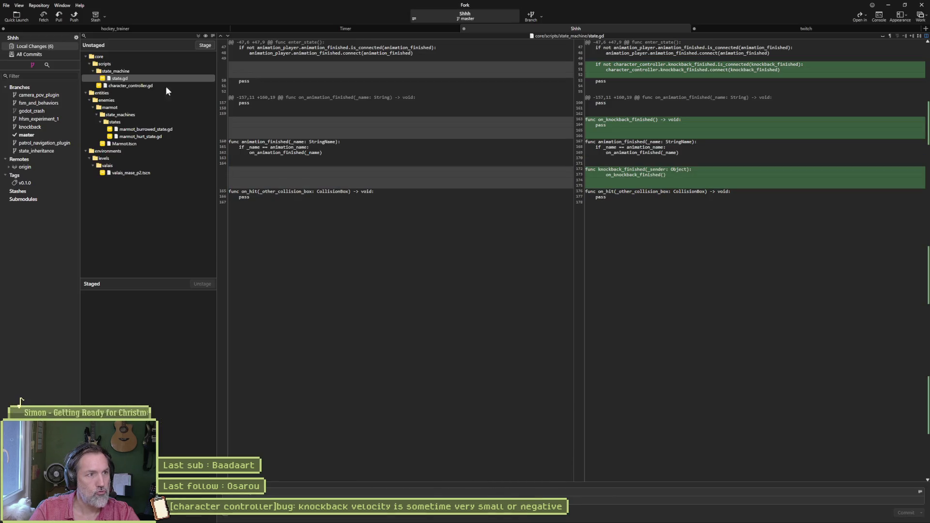
Write the commit summary: pasted bug title plus 'added: on knockback finished signal', without 'new'.
mouse_move(643, 126)
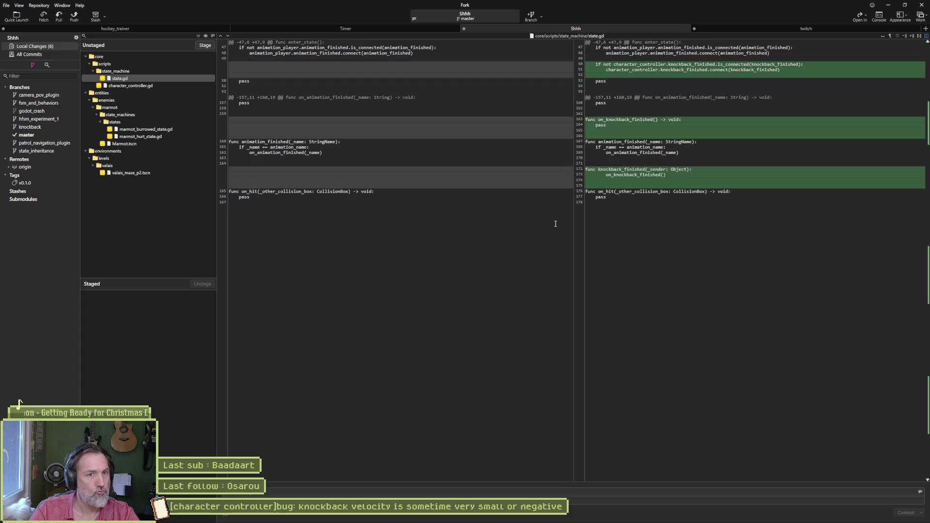
click(269, 489)
key(ctrl+v)
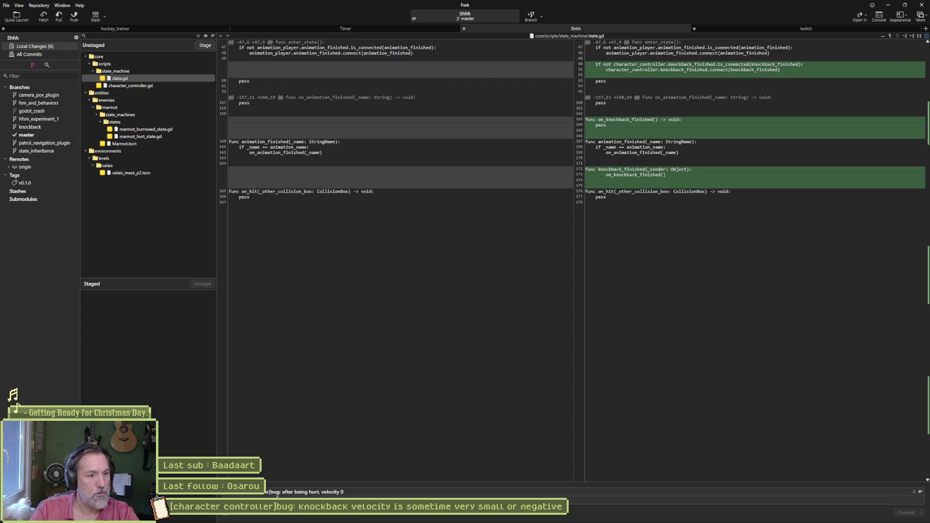
text(fixed)
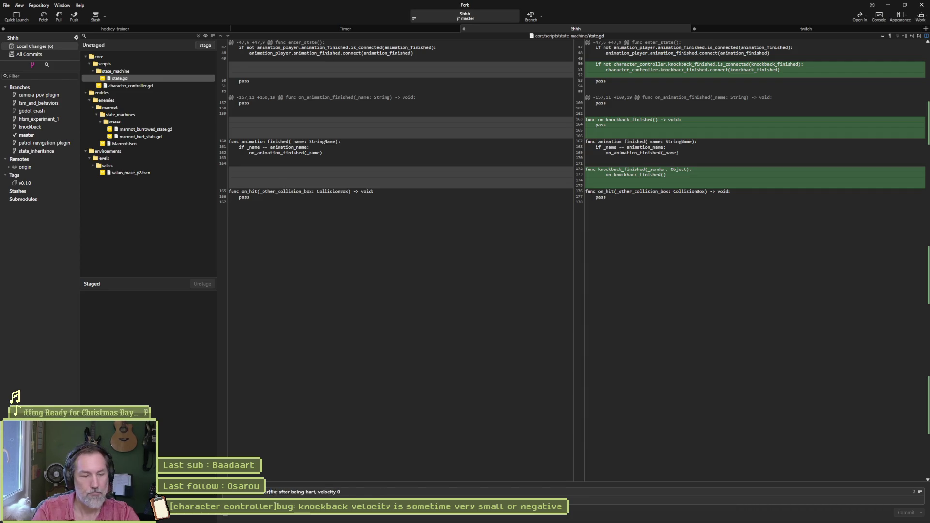
text(:)
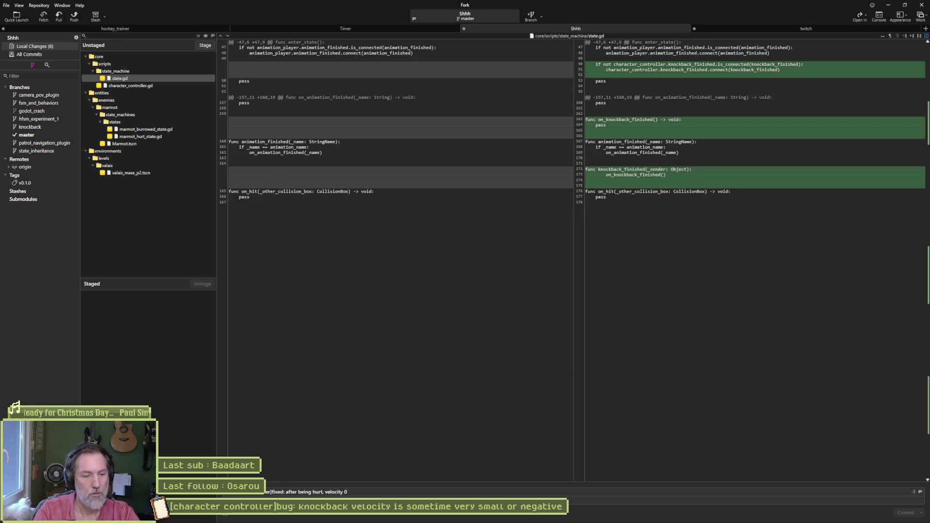
text( character )
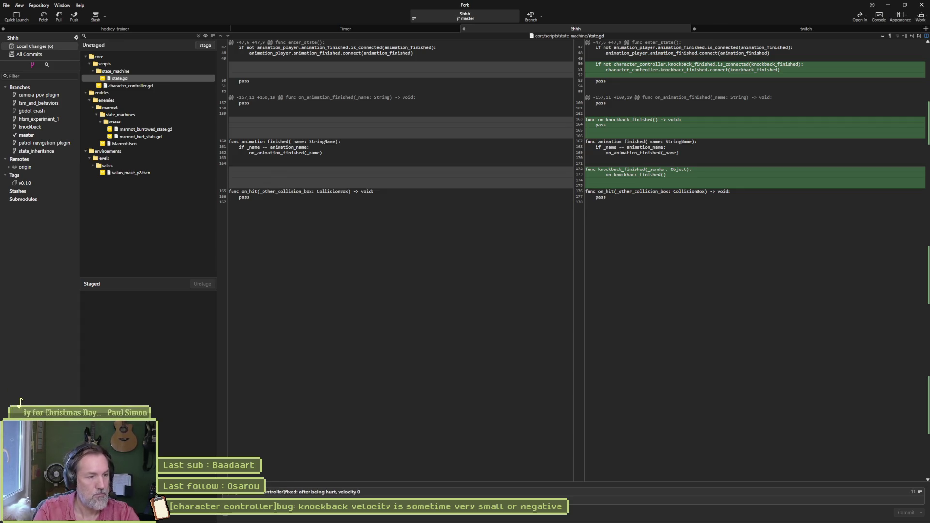
text(controller] )
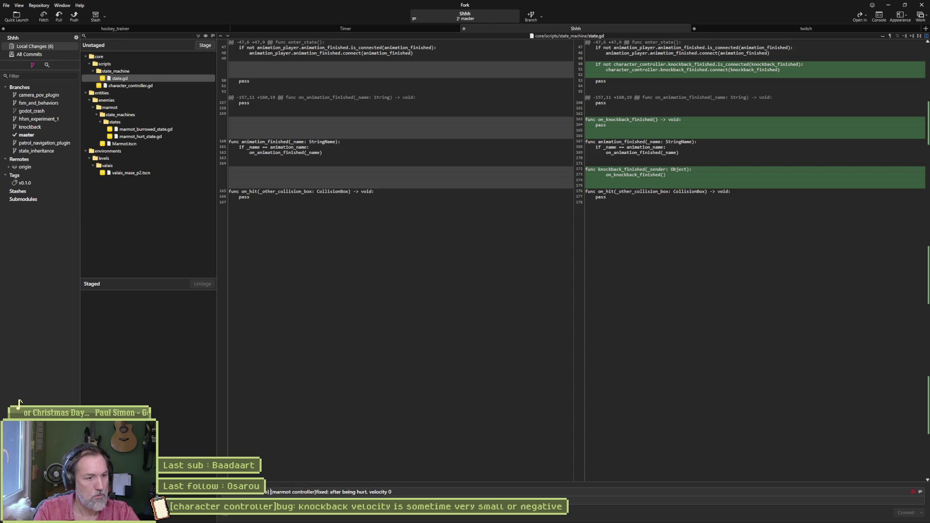
text(added: )
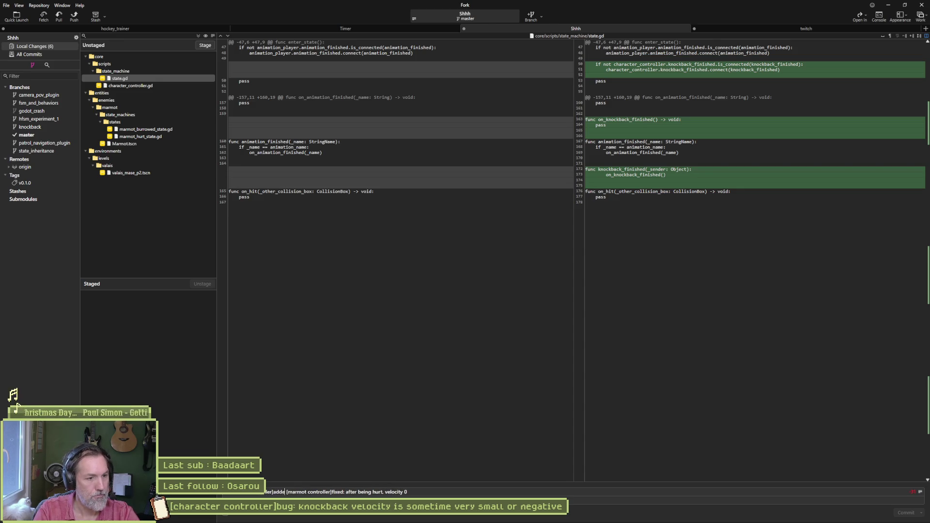
text(new on knockback finished signal &)
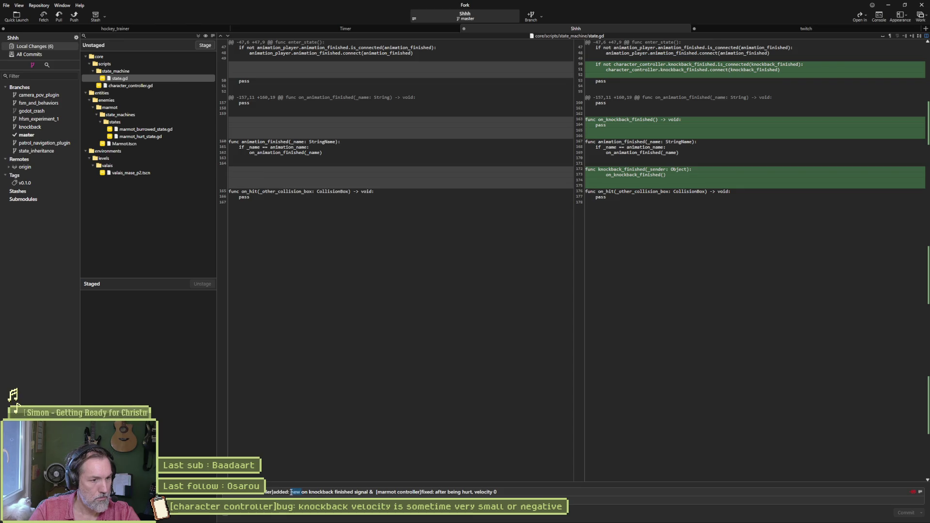
key(BackSpace)
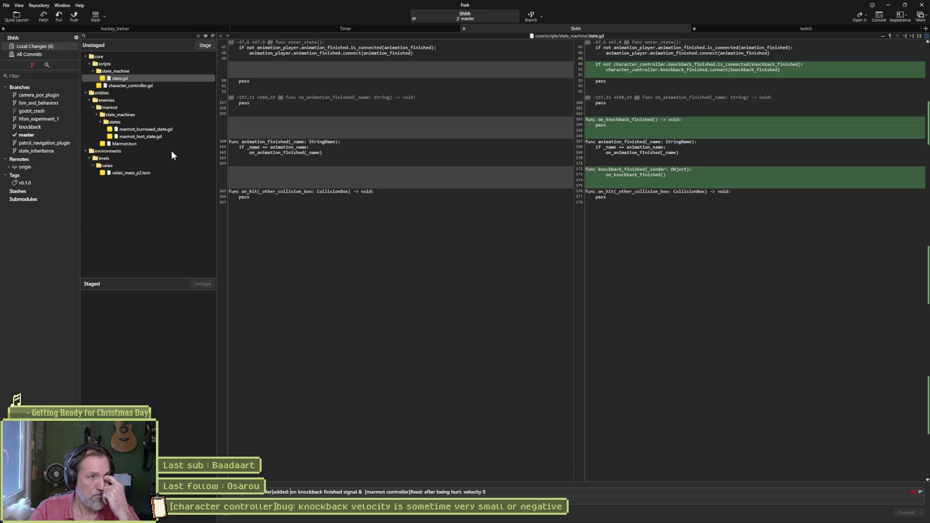
Review the character_controller.gd and marmot_burrowed_state.gd diffs, then return to Godot.
click(166, 86)
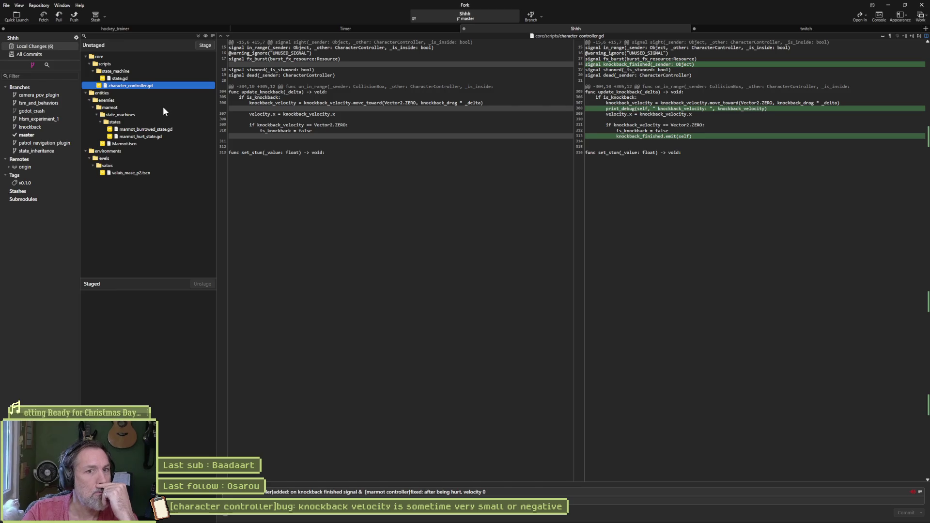
click(142, 130)
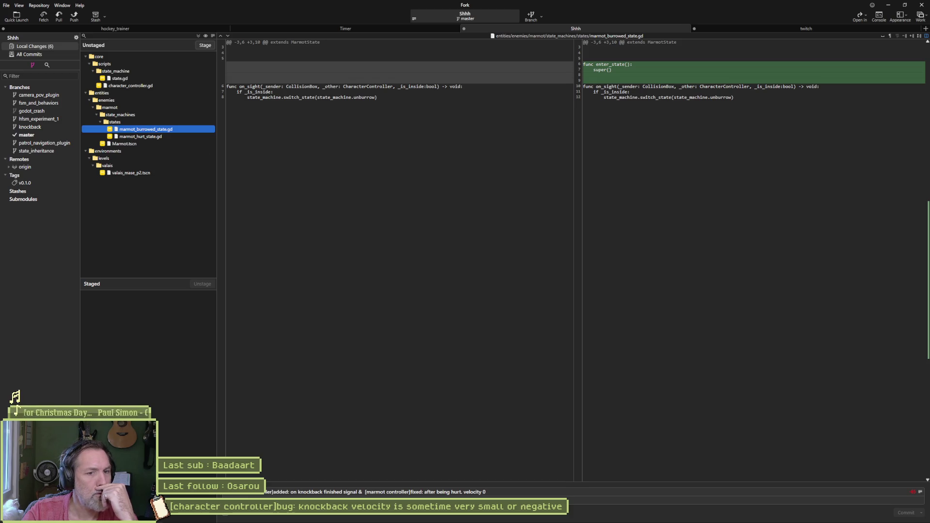
click(568, 517)
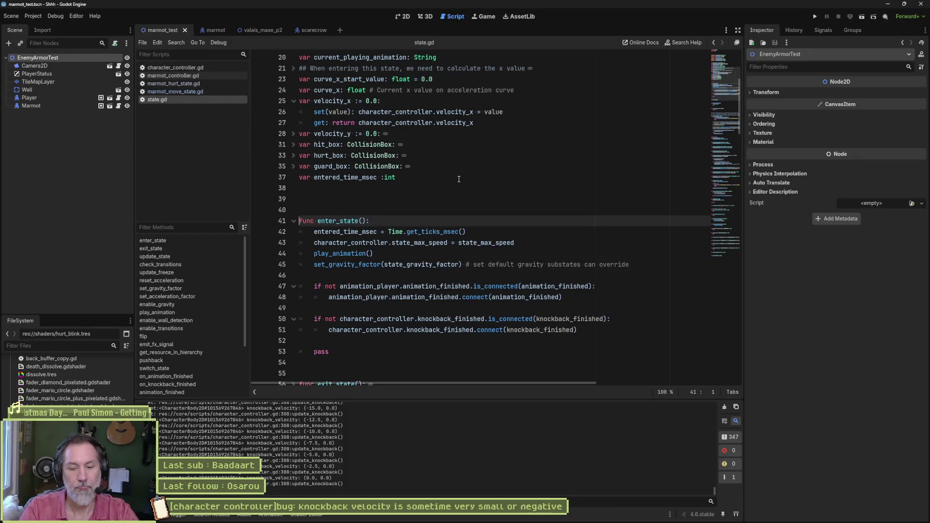
Find marmot_burrowed_state.gd by searching 'burrowed' and delete its super()-only enter_state override.
key(alt+shift+o)
text(burrowed)
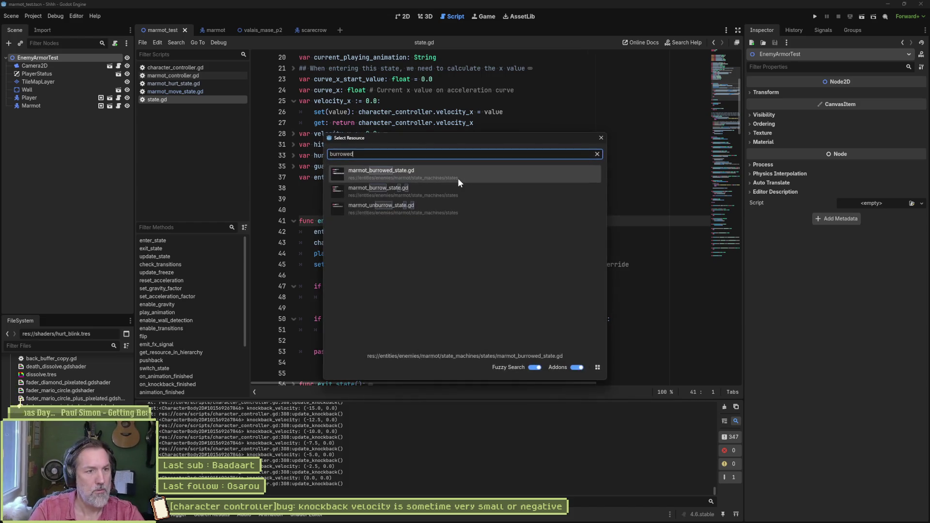
click(458, 174)
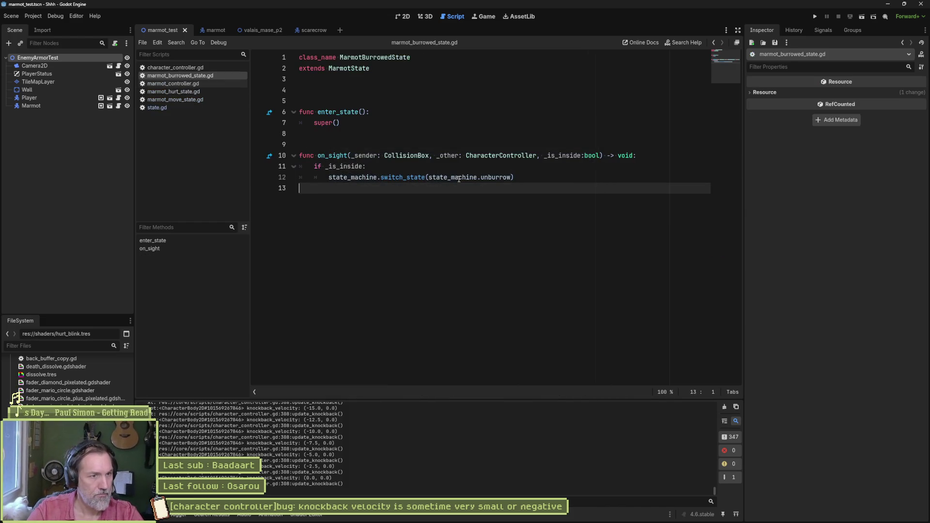
click(432, 113)
key(Delete)
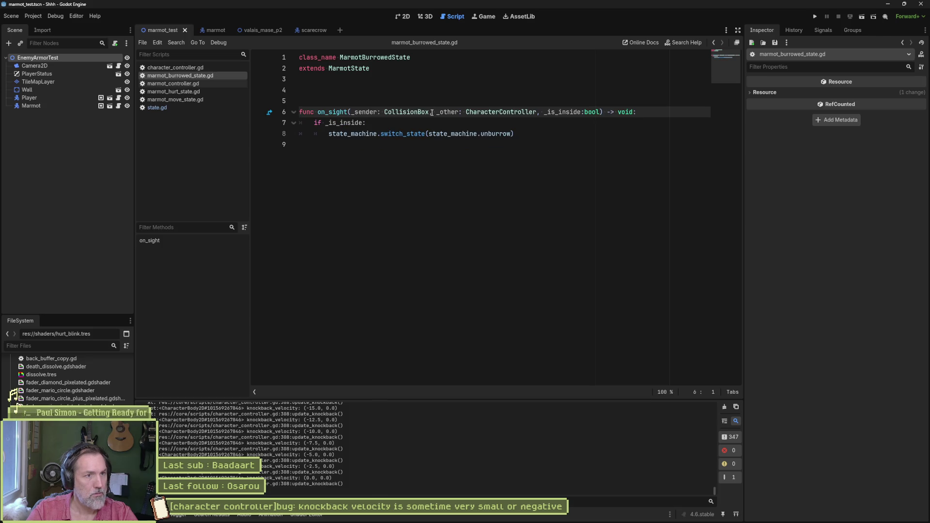
key(alt+Tab)
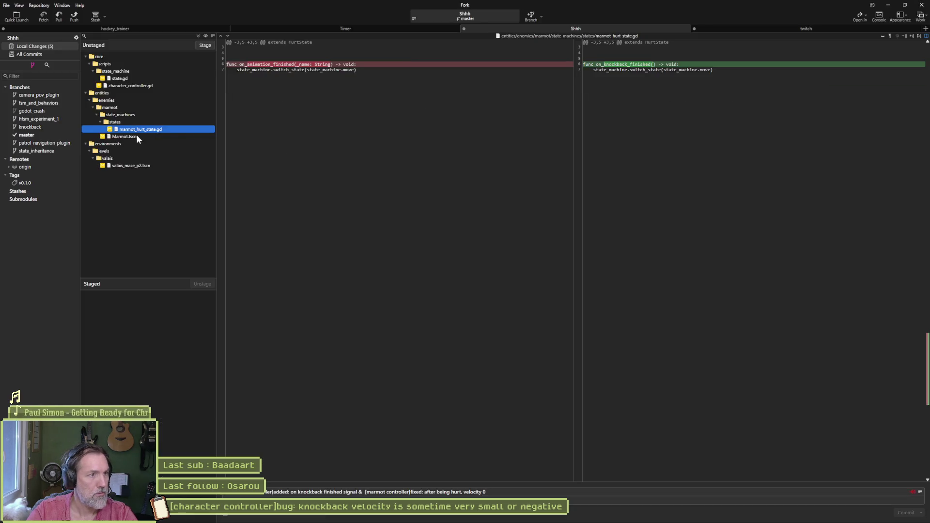
Check hockey_trainer's uncommitted changes, then go back to the Shhh repository.
click(193, 31)
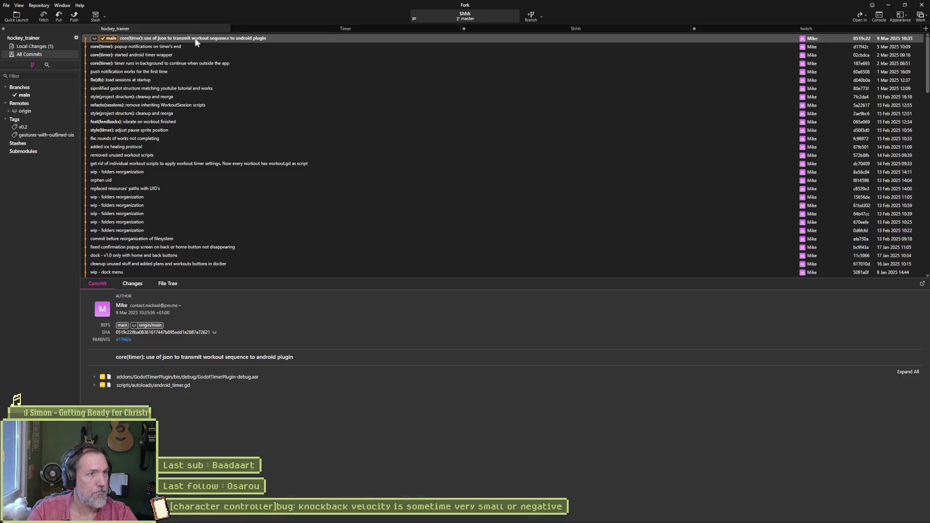
click(33, 46)
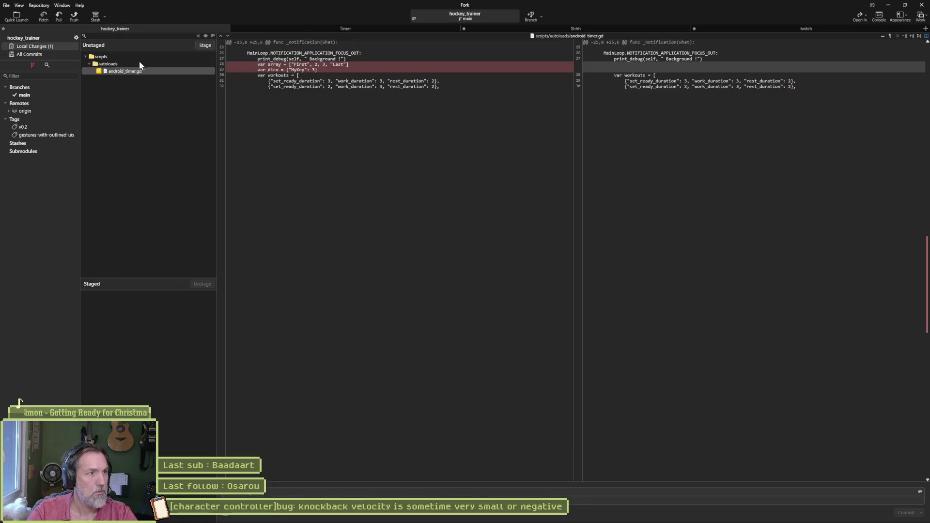
click(559, 30)
Stage and commit all five changed files in Shhh, and push master to origin.
click(205, 45)
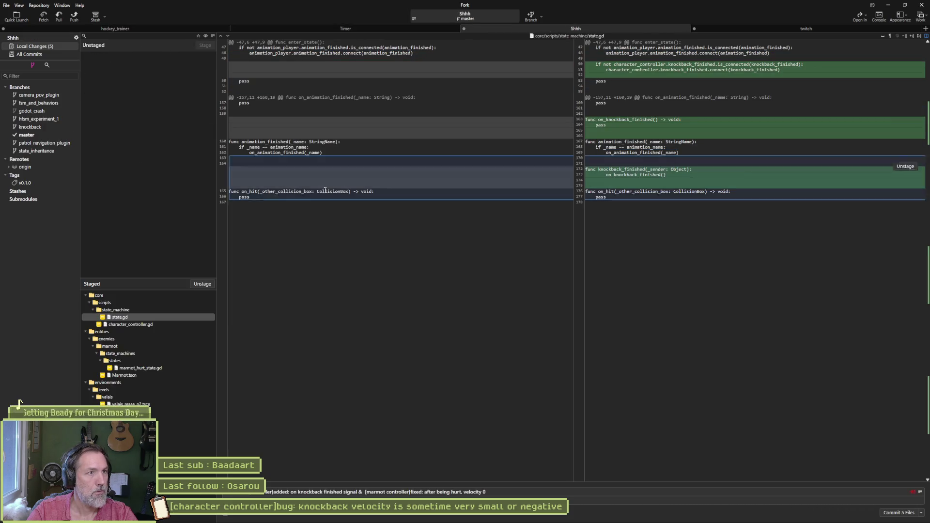
click(906, 513)
click(74, 17)
click(533, 287)
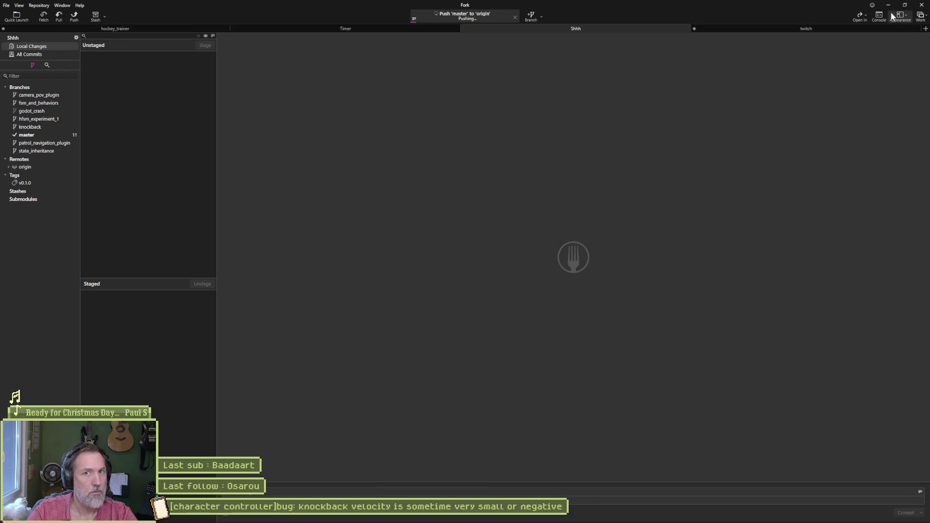
click(887, 5)
click(489, 517)
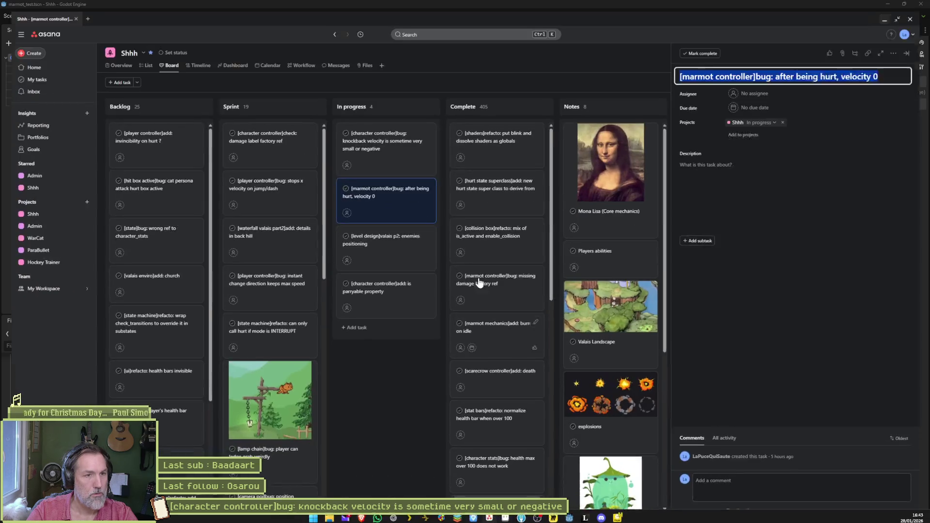
Move the 'after being hurt, velocity 0' card to Complete and open the knockback velocity task.
drag(478, 138, 487, 134)
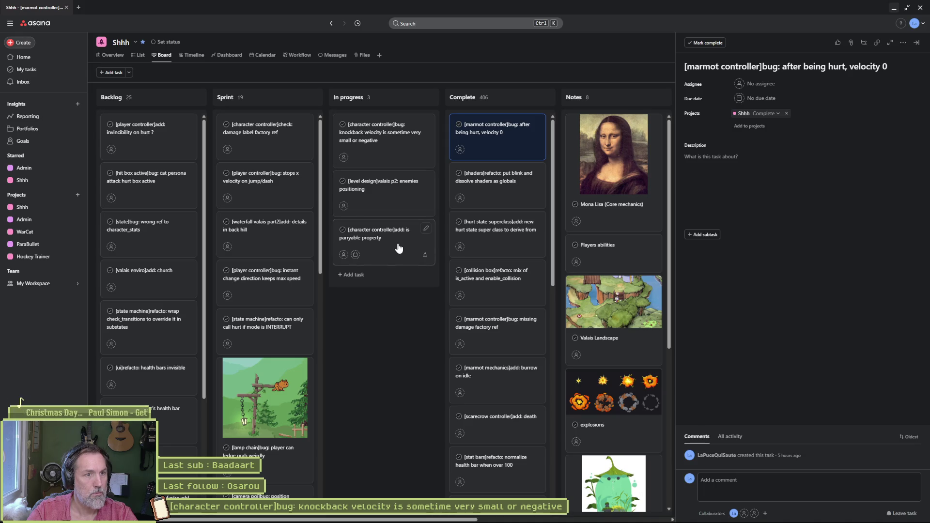
click(386, 144)
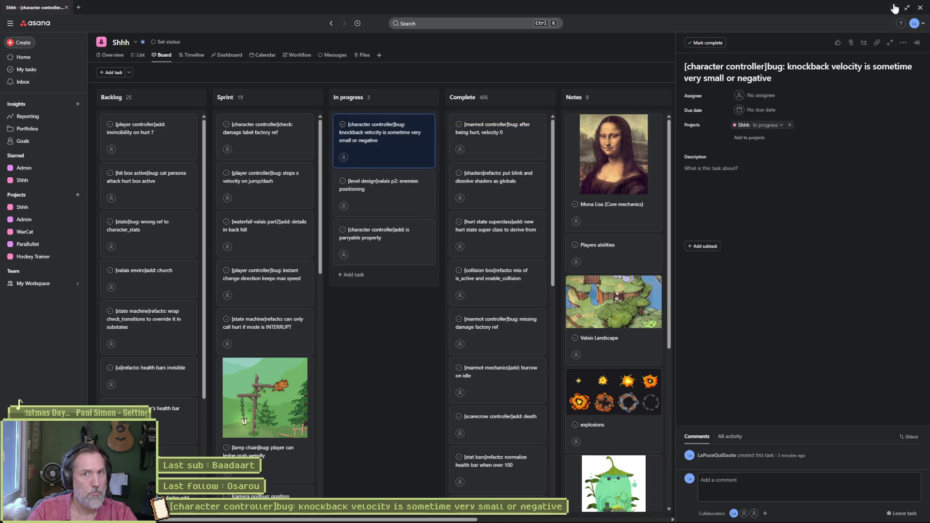
click(894, 7)
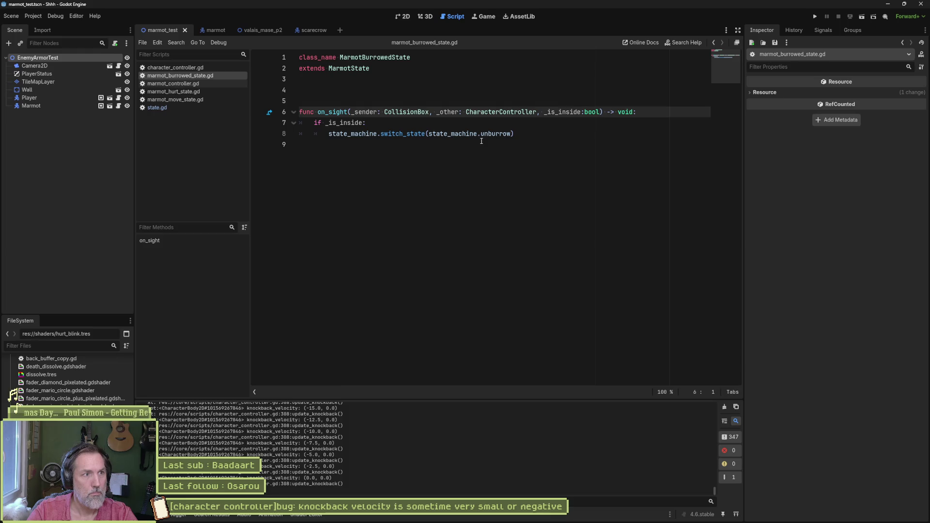
Find all 9 uses of knockback_velocity in character_controller.gd with Find in Files.
click(175, 68)
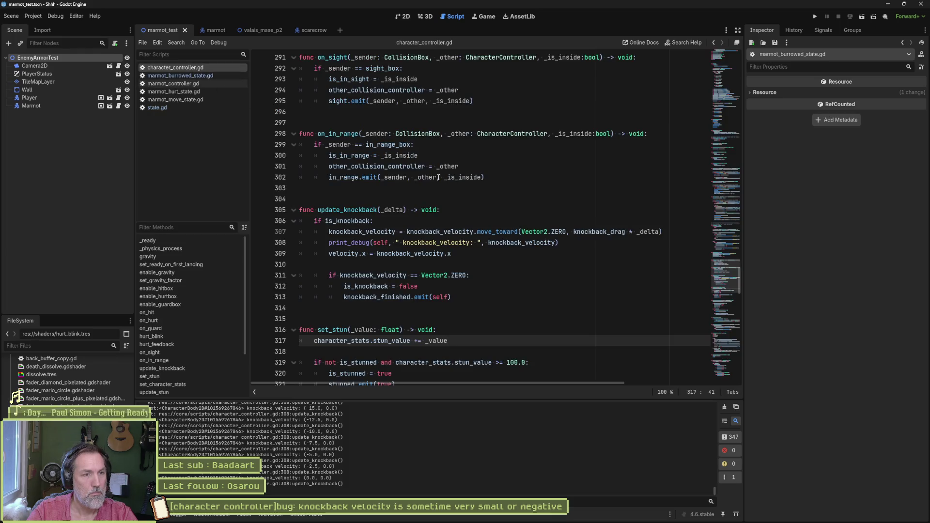
double_click(372, 231)
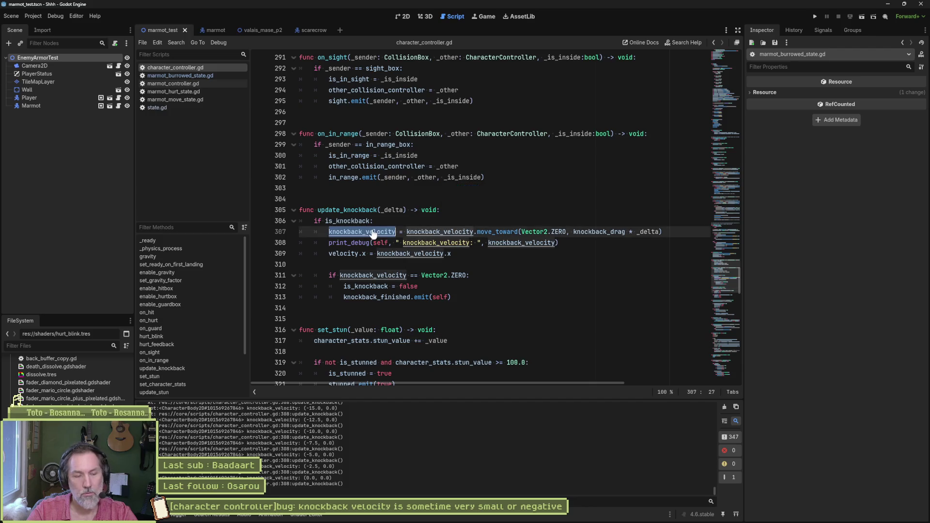
key(ctrl+shift+f)
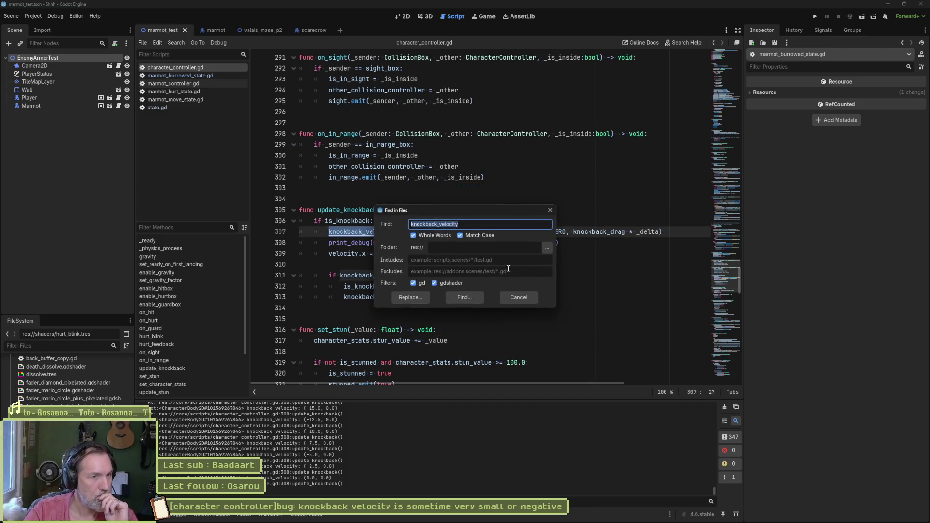
click(464, 299)
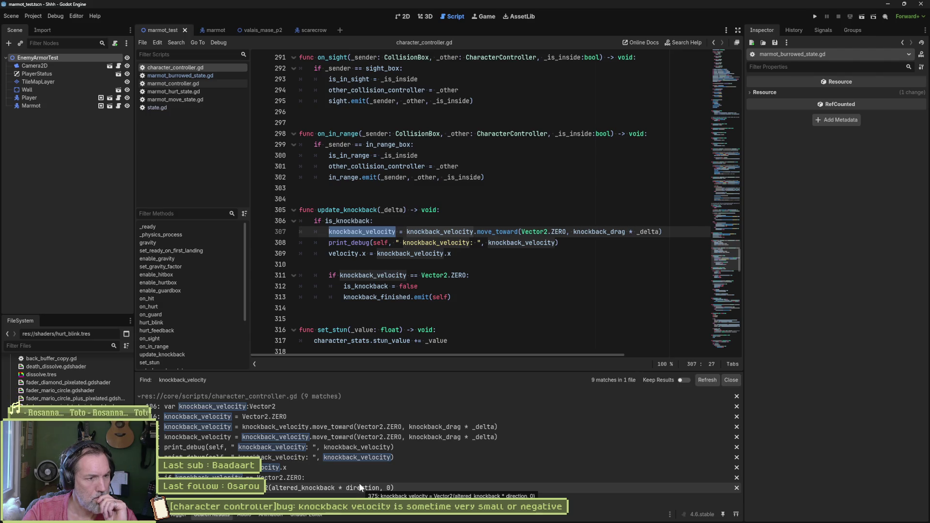
click(274, 415)
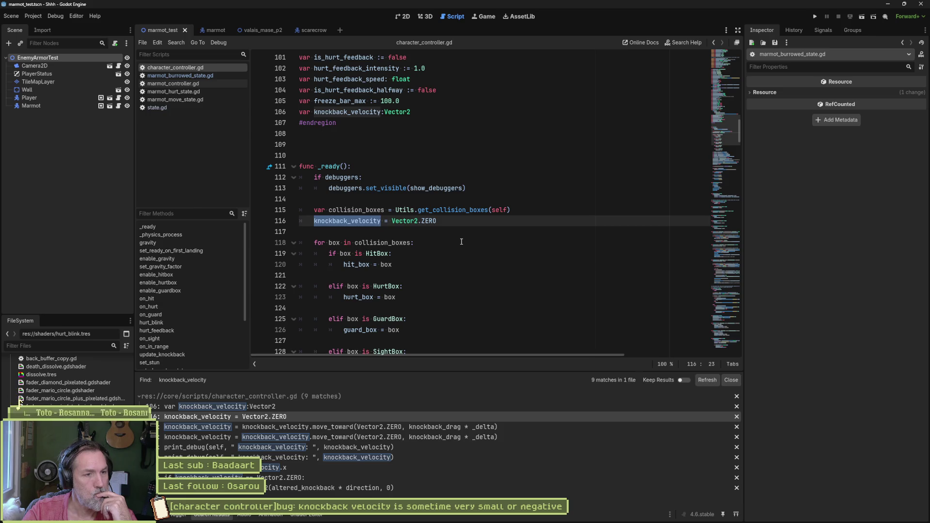
Add a space before Vector2 in the knockback_velocity declaration, then check the line 311 zero-velocity test.
scroll(455, 222, up, 4)
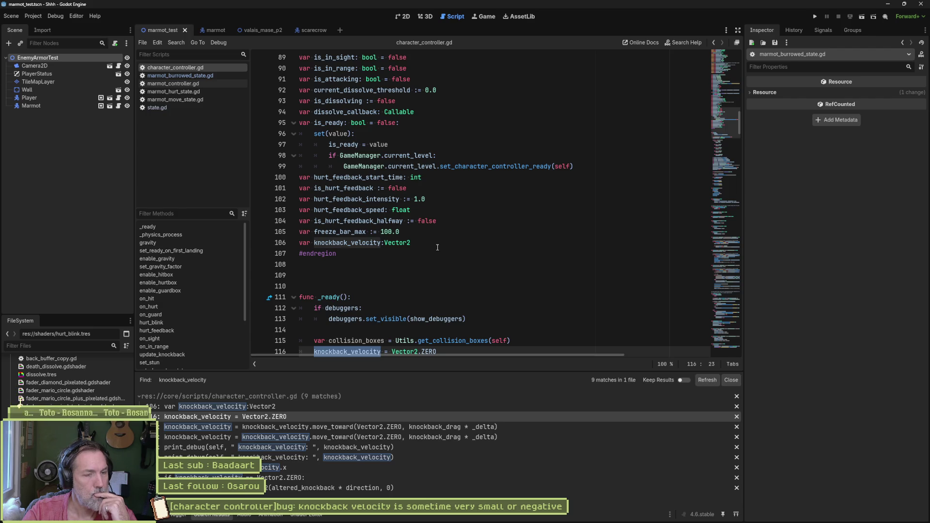
click(385, 243)
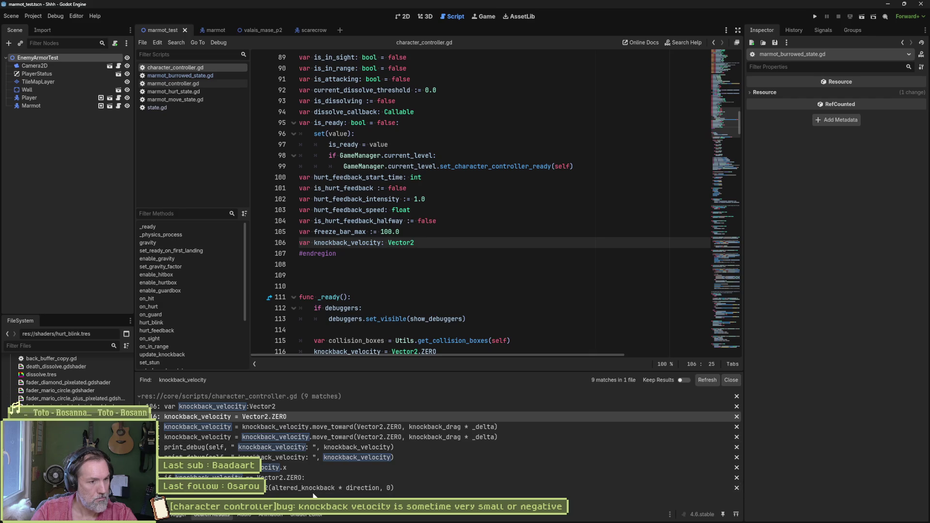
click(322, 481)
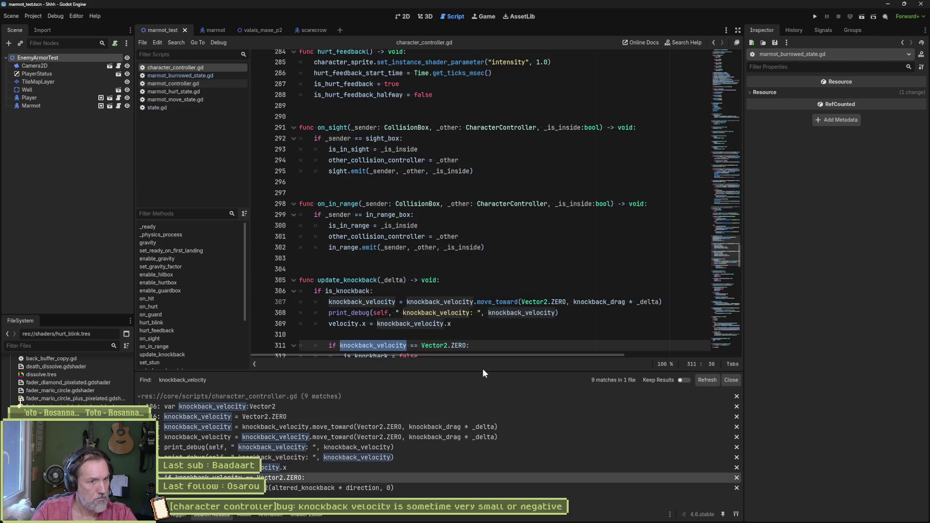
Inspect is_knockback near line 312, then open the marmot scene's marmot_controller.gd script.
scroll(490, 325, down, 2)
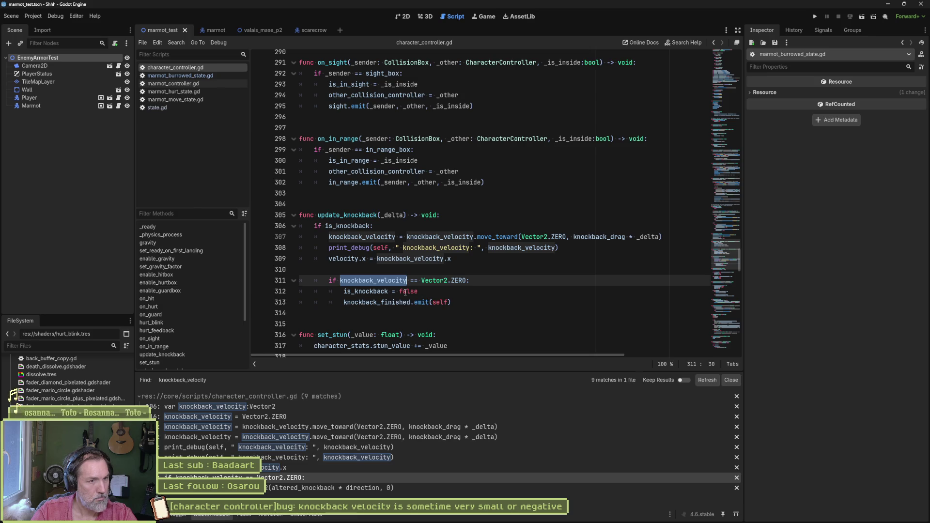
double_click(370, 293)
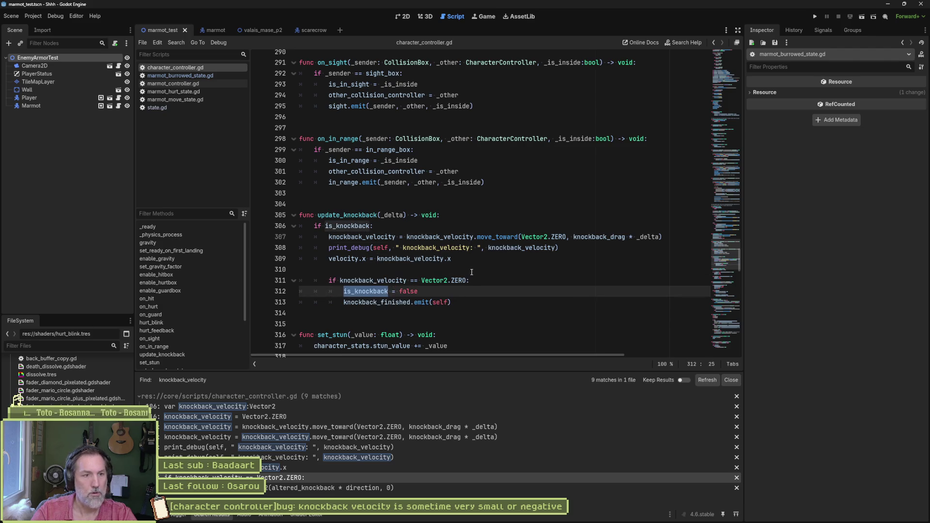
key(Up)
key(Up)
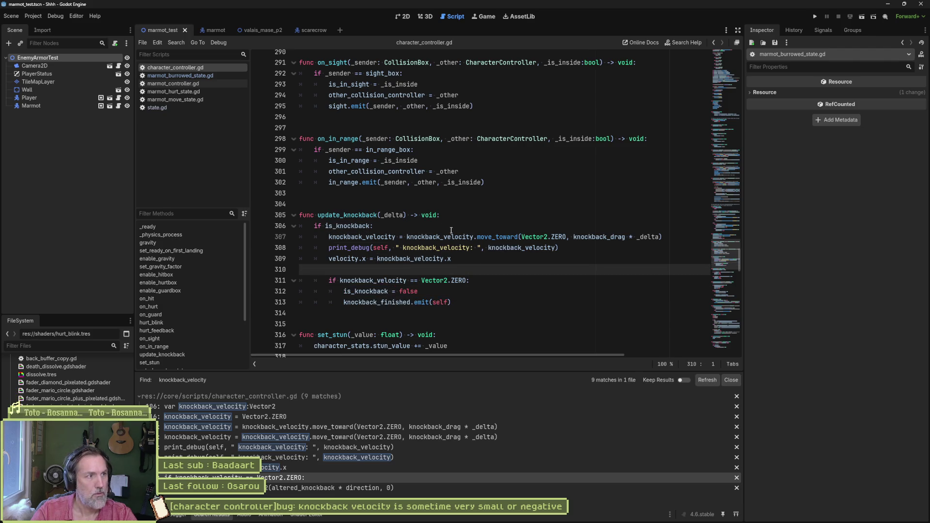
click(214, 30)
click(71, 57)
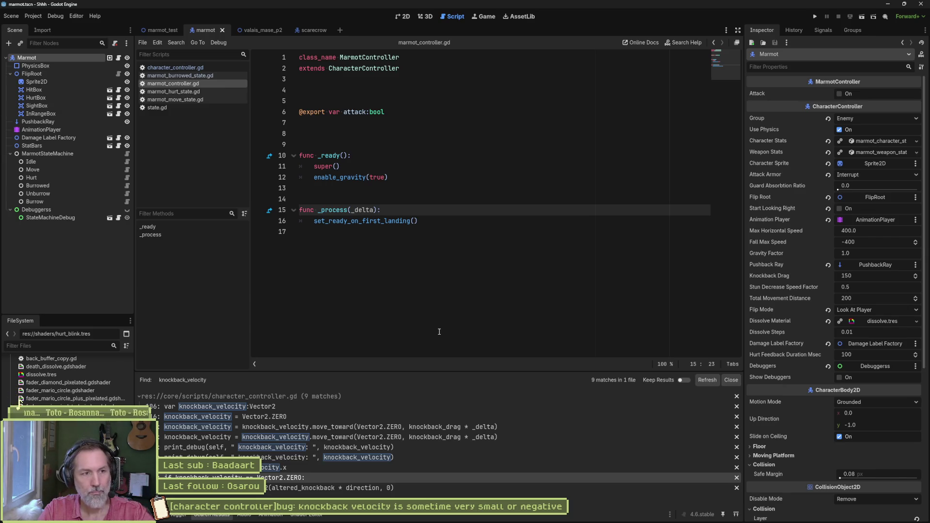
Visit the update_knockback and on_hurt functions in character_controller.gd.
click(206, 69)
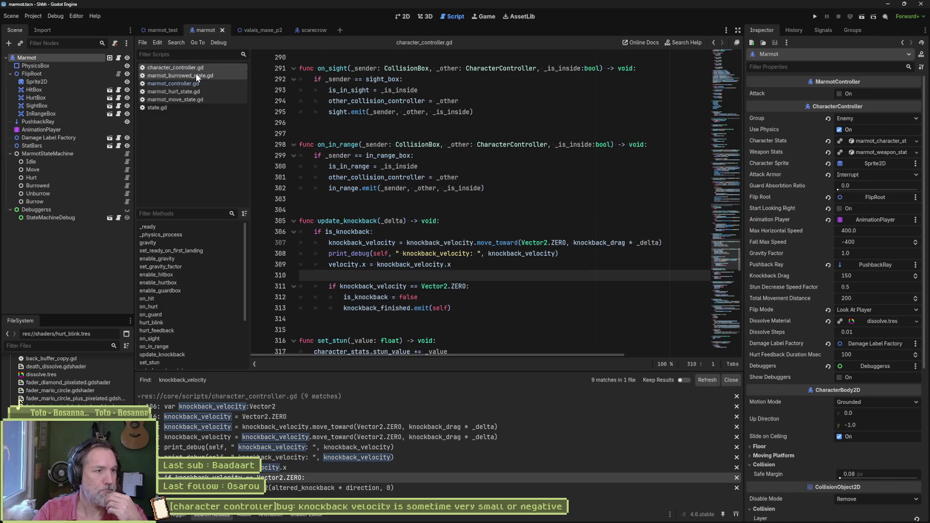
click(163, 354)
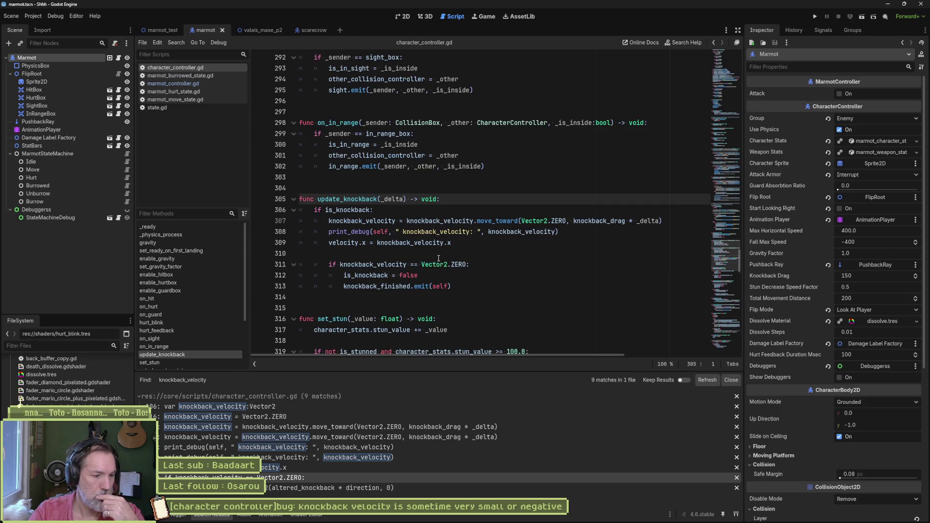
click(162, 308)
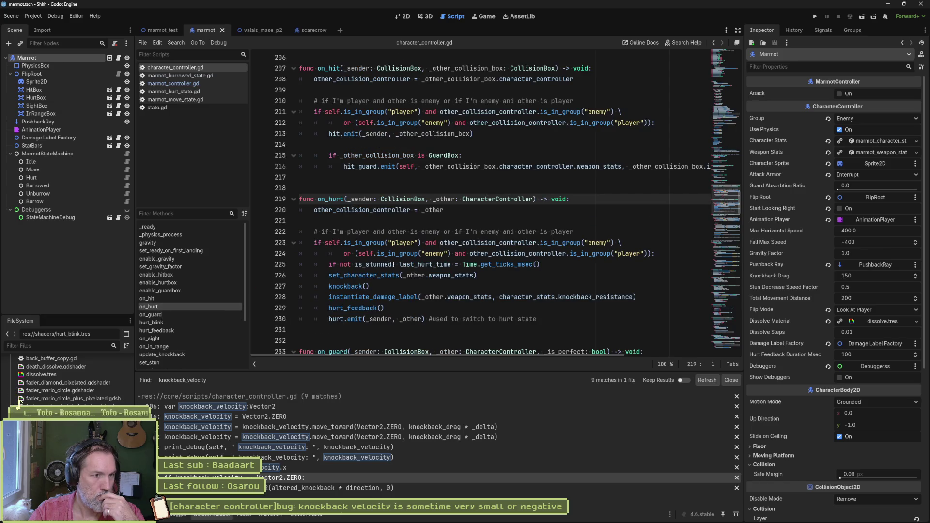
scroll(393, 265, down, 1)
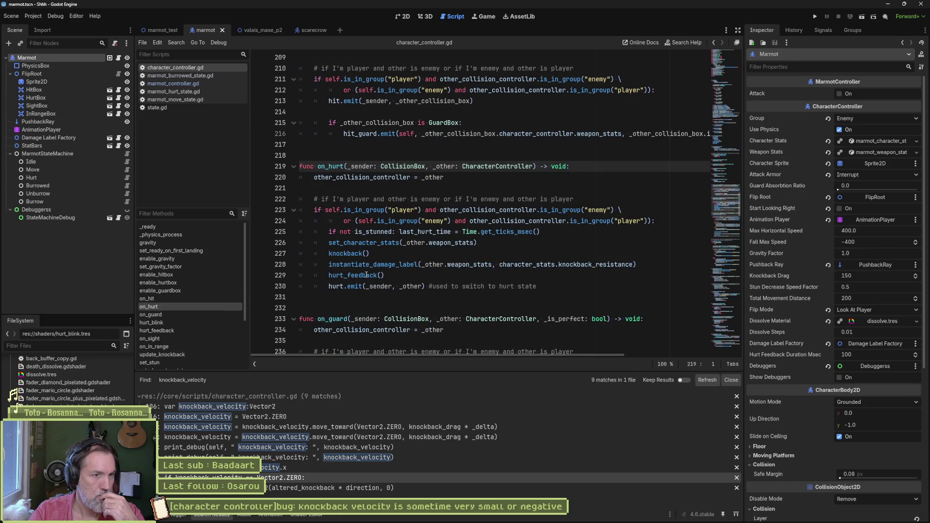
Jump to the knockback() definition and study how force is scaled by resistance.
click(360, 254)
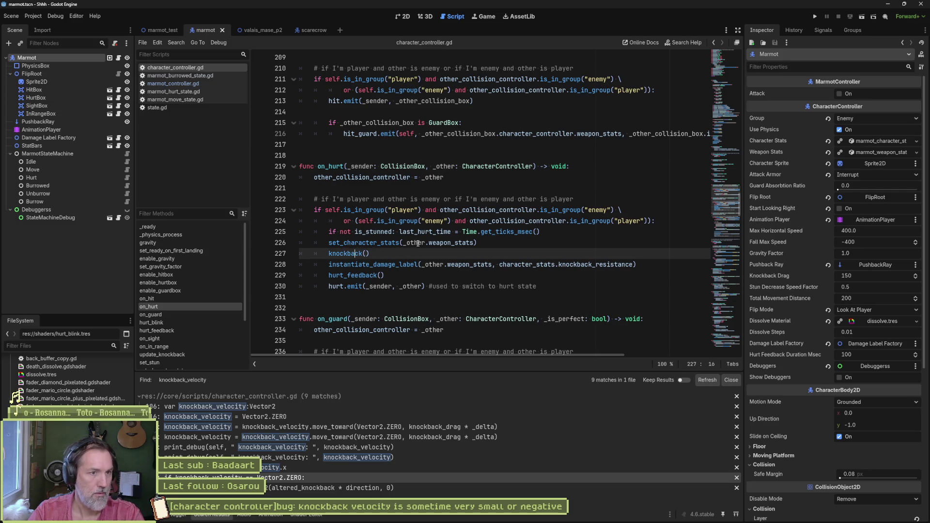
ctrl+click(345, 253)
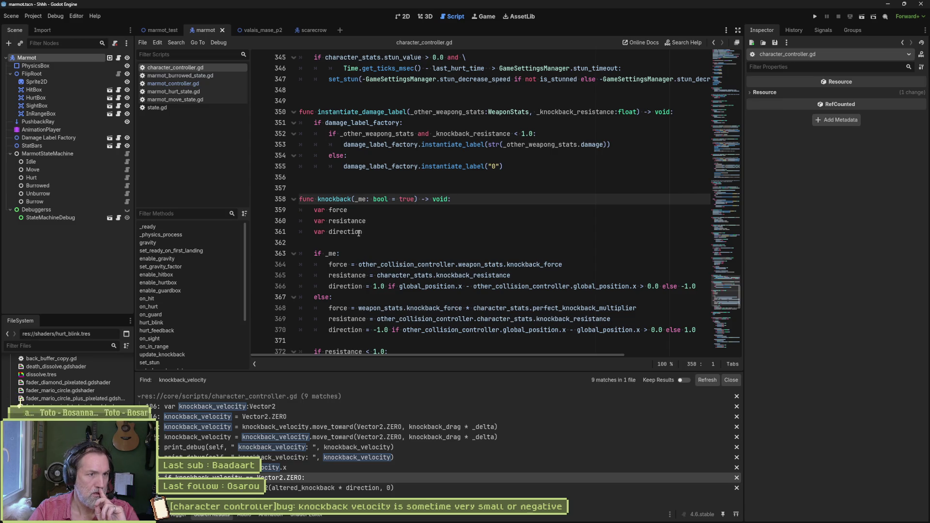
scroll(359, 233, down, 1)
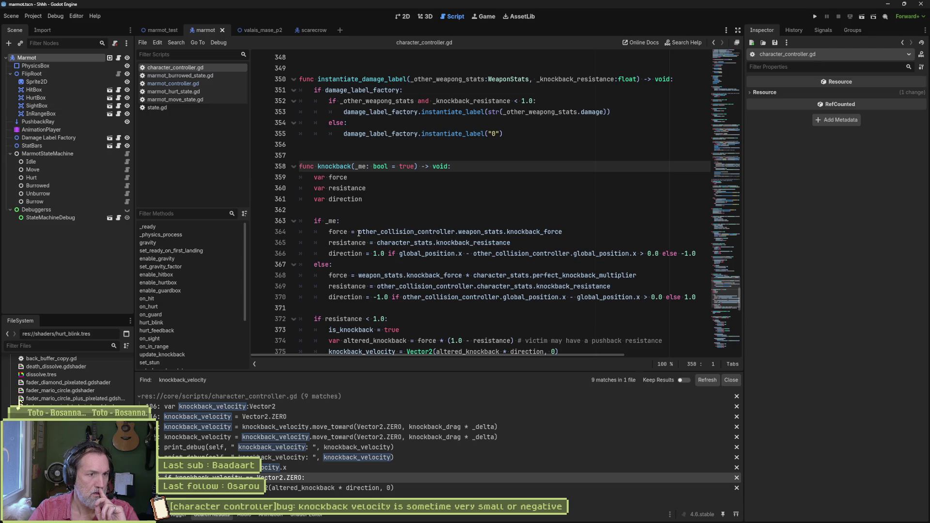
scroll(359, 233, down, 1)
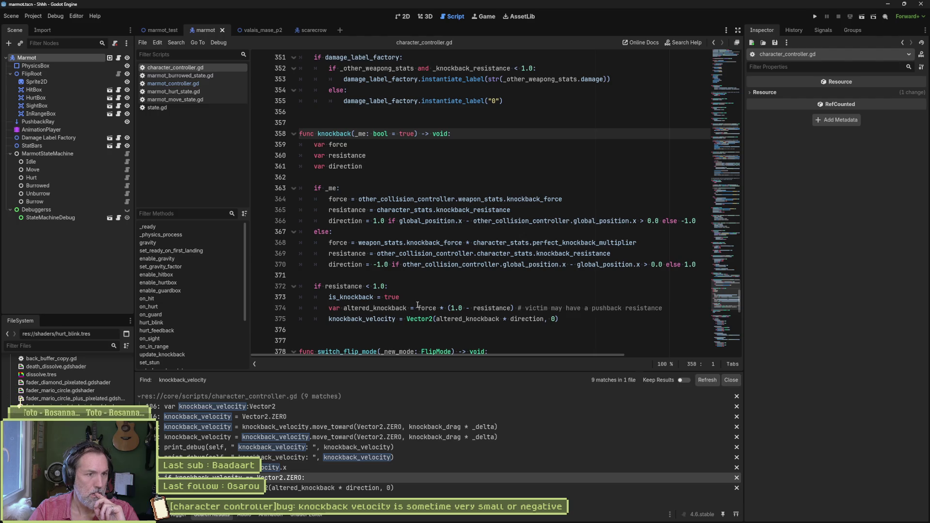
double_click(428, 308)
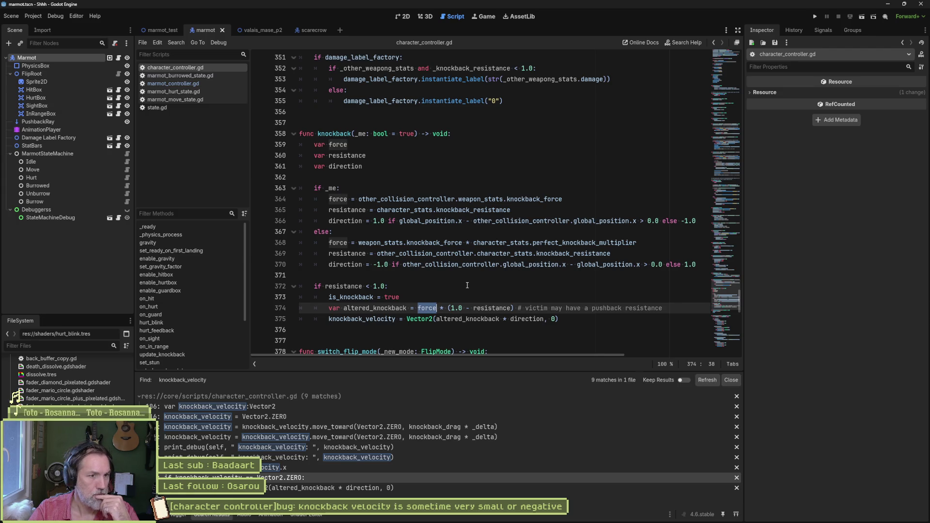
click(459, 299)
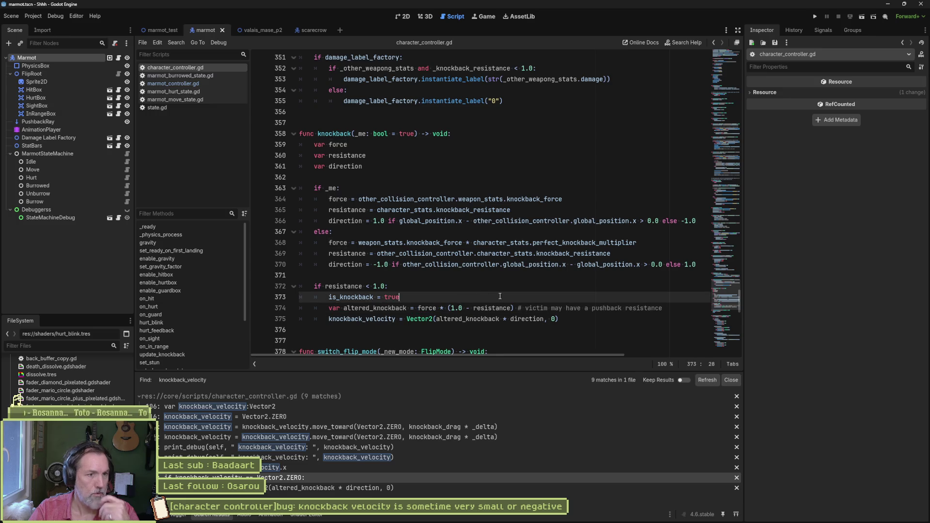
Add print_debug(self, " knockback force: ", force) under is_knockback = true in knockback().
key(Return)
text(print_d)
key(Return)
text(self, ")
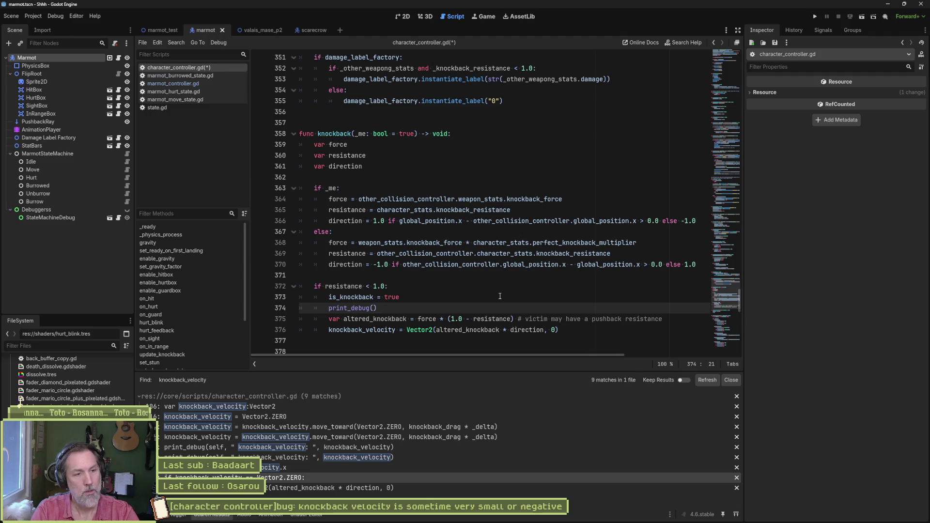
text( knockb)
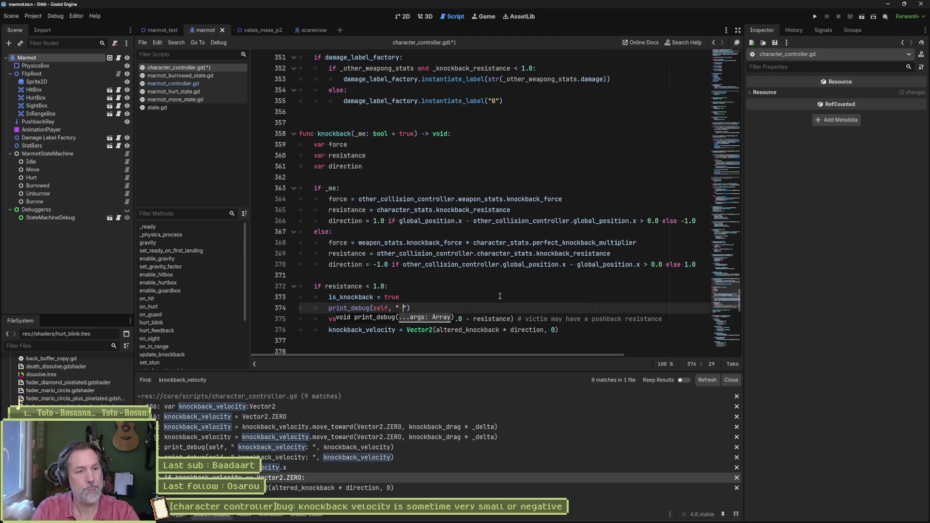
text(ack force:)
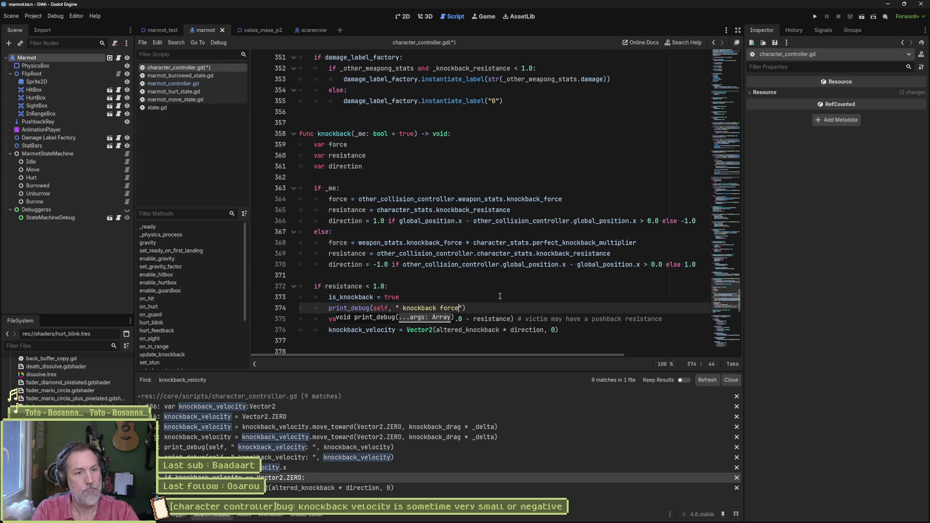
key(ctrl+s)
text(, force)
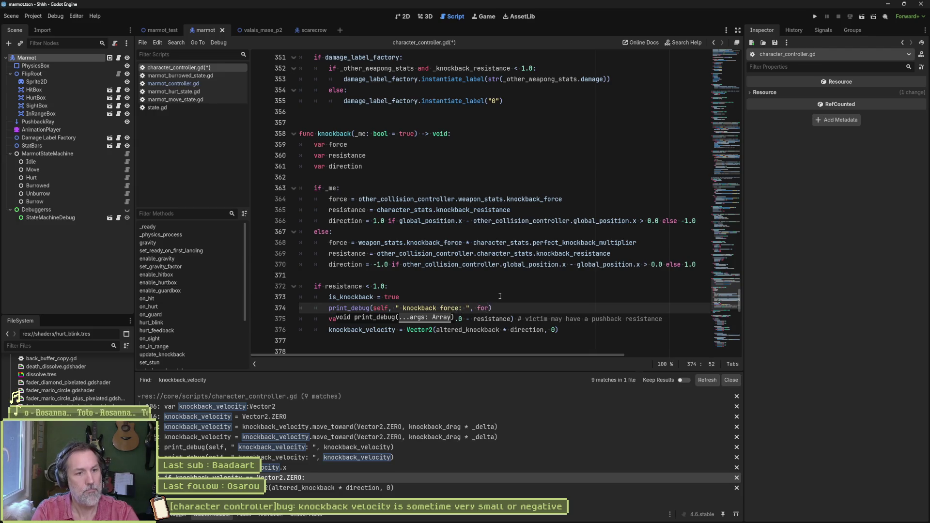
click(413, 307)
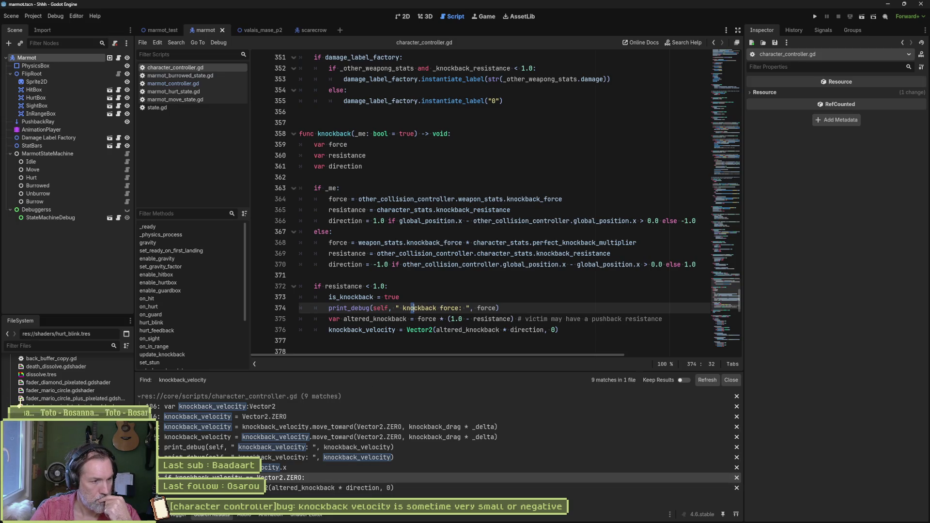
Comment out the knockback_velocity debug print on line 308 and run the project.
key(alt+o)
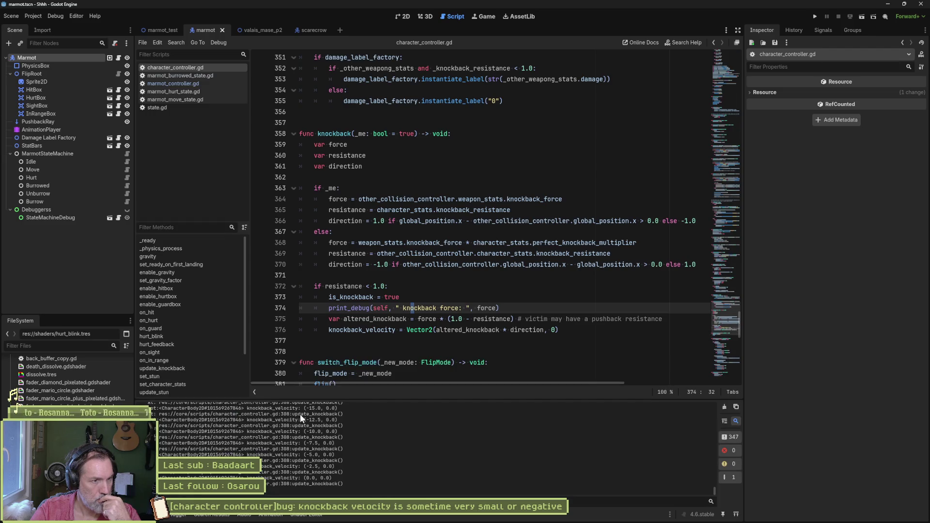
scroll(387, 262, up, 7)
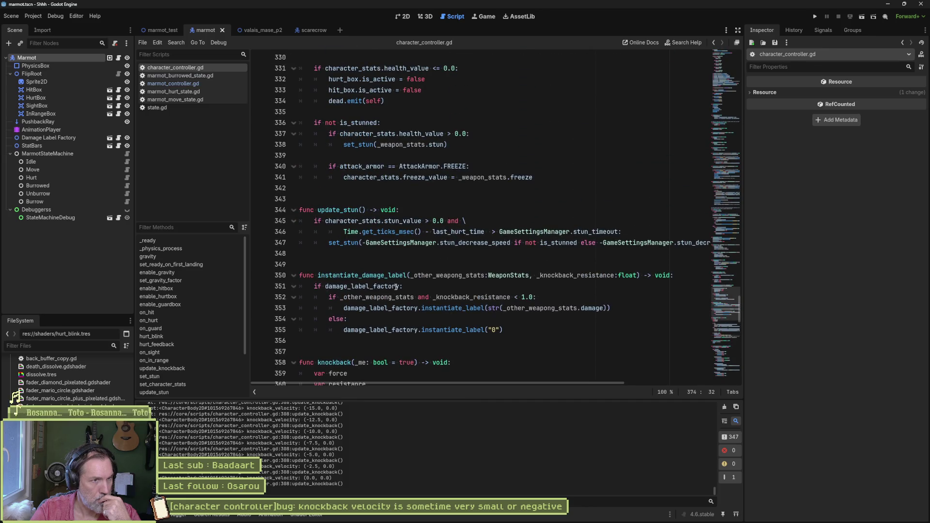
scroll(395, 288, up, 14)
click(327, 275)
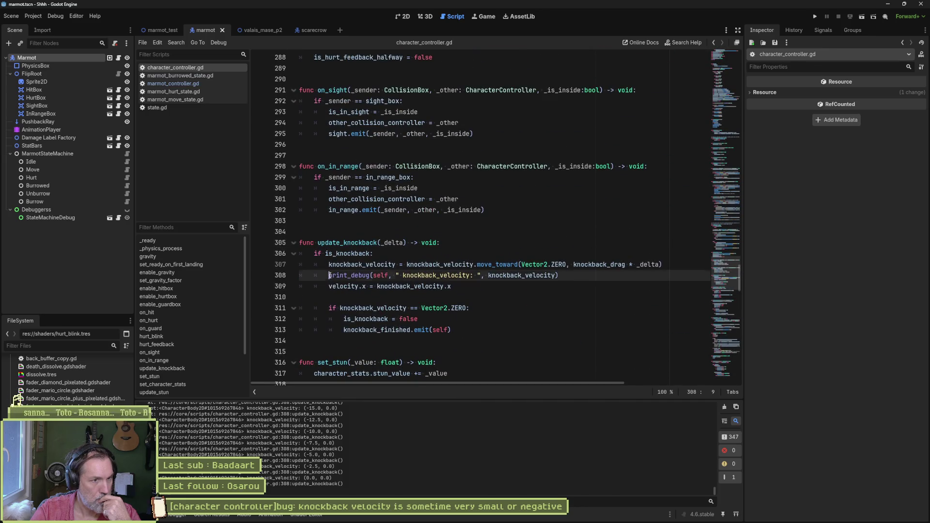
key(ctrl+k)
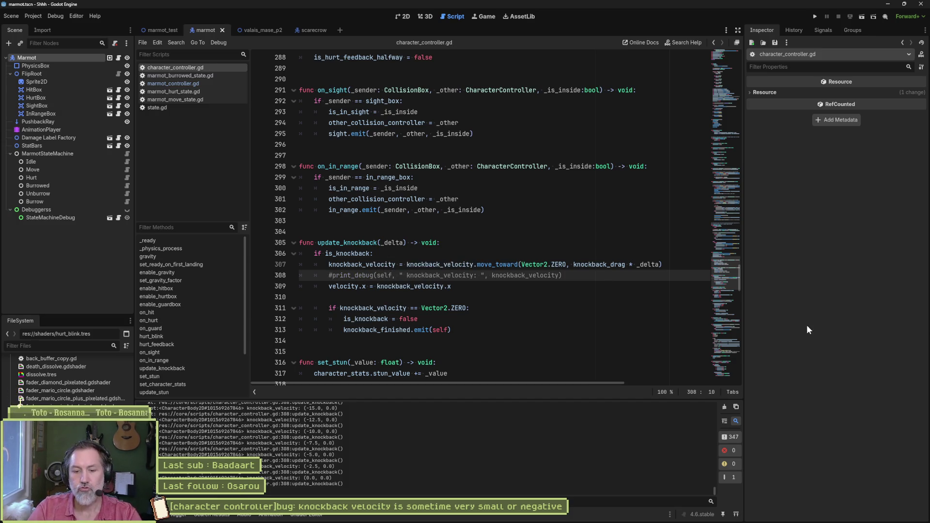
key(F5)
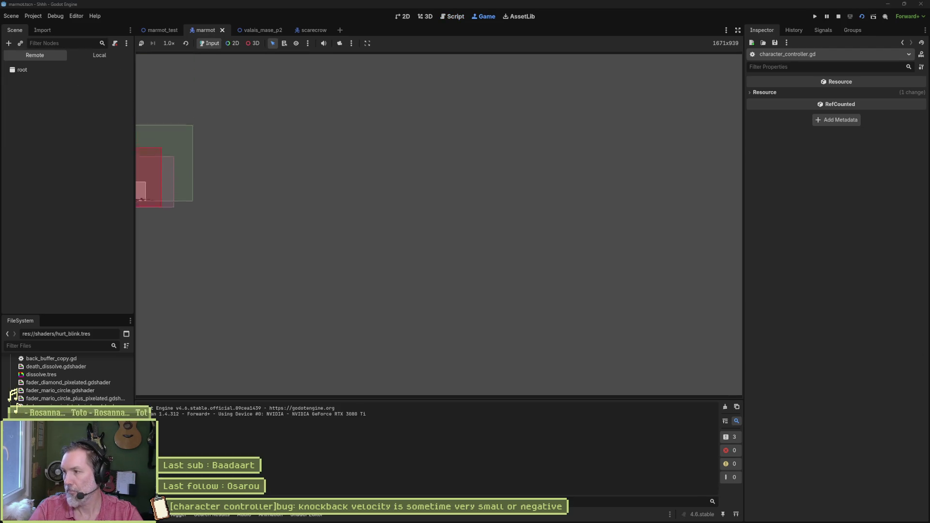
Play the marmot_test scene, move the marmot into the enemy to trigger knockback, then stop it.
key(F8)
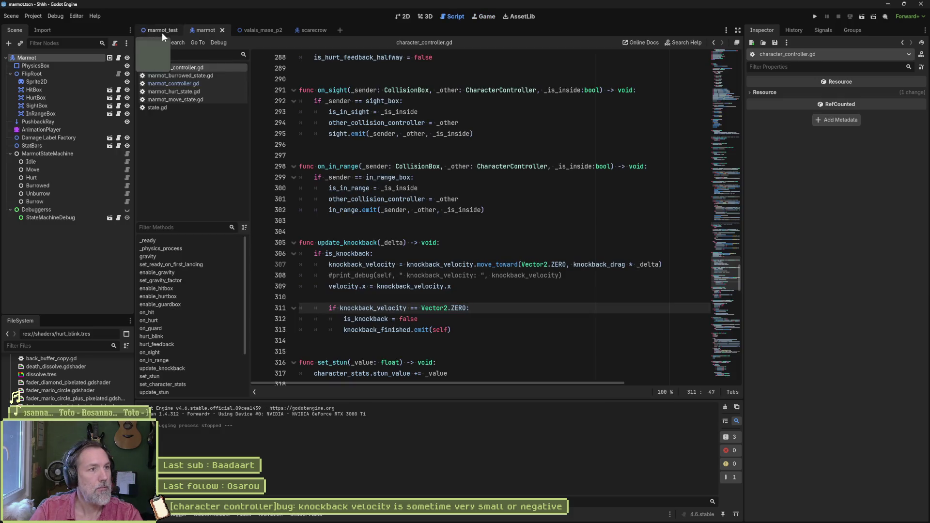
click(161, 33)
key(F5)
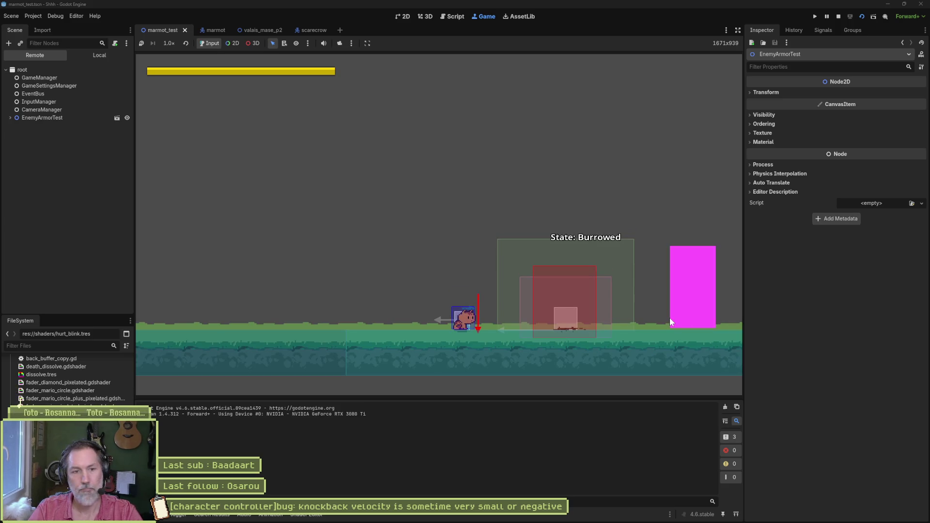
key(Right)
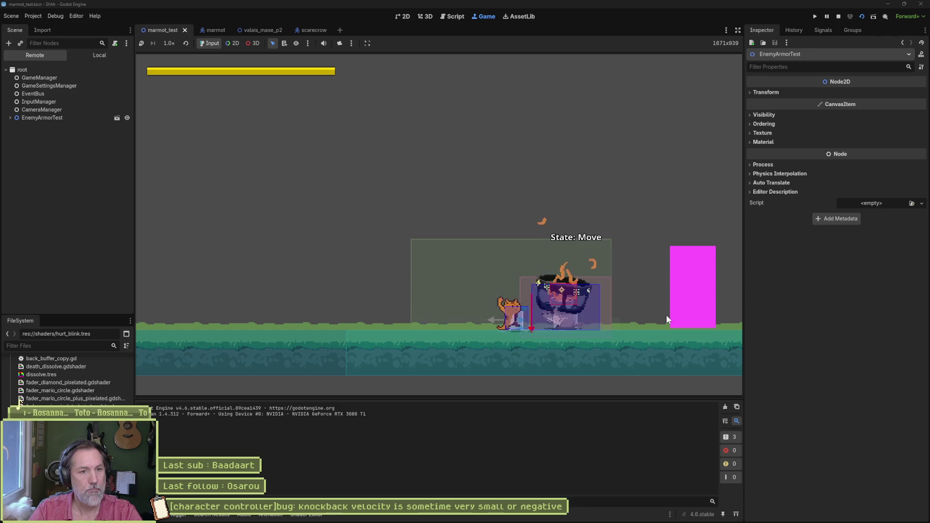
key(Right)
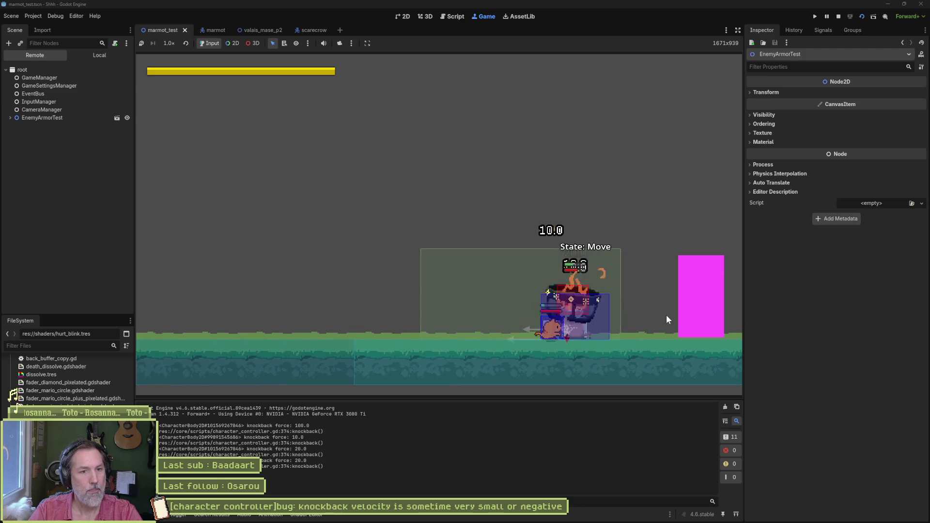
key(F8)
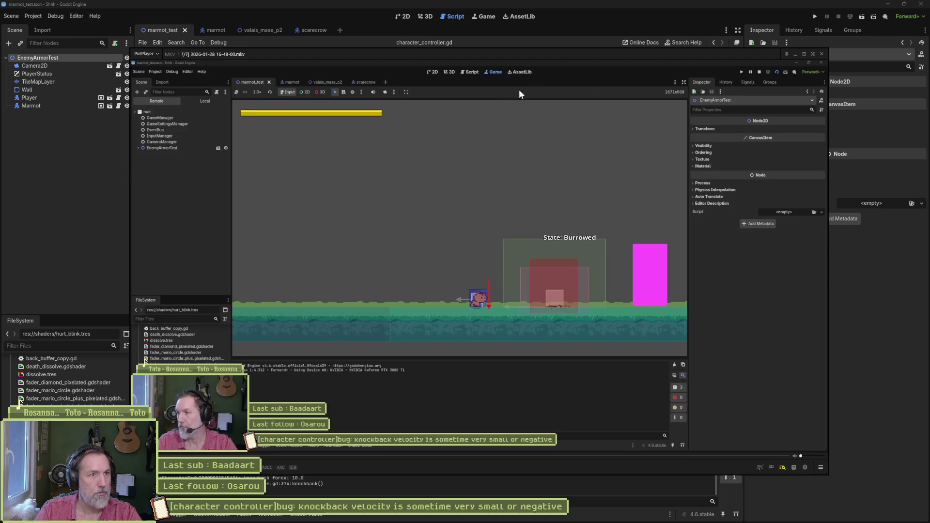
Play and pause the game recording around the moment the enemy is hit.
key(f)
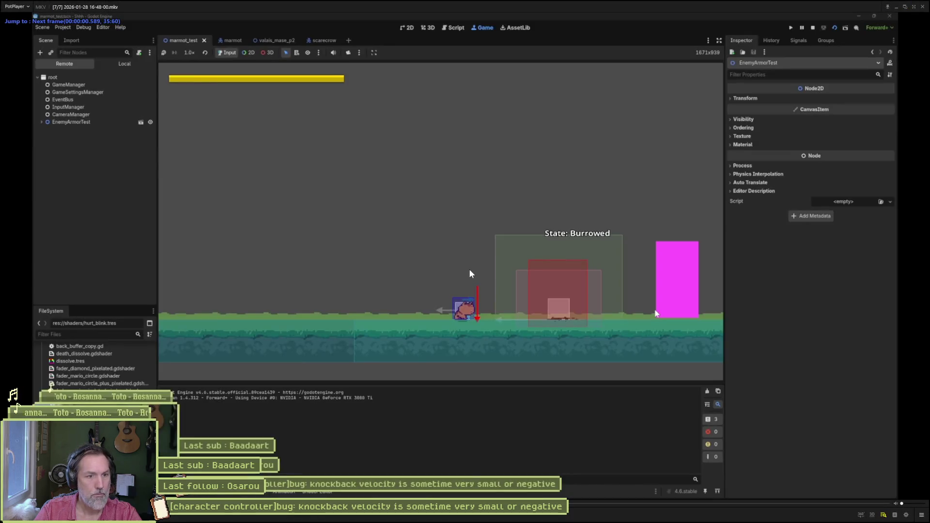
key(space)
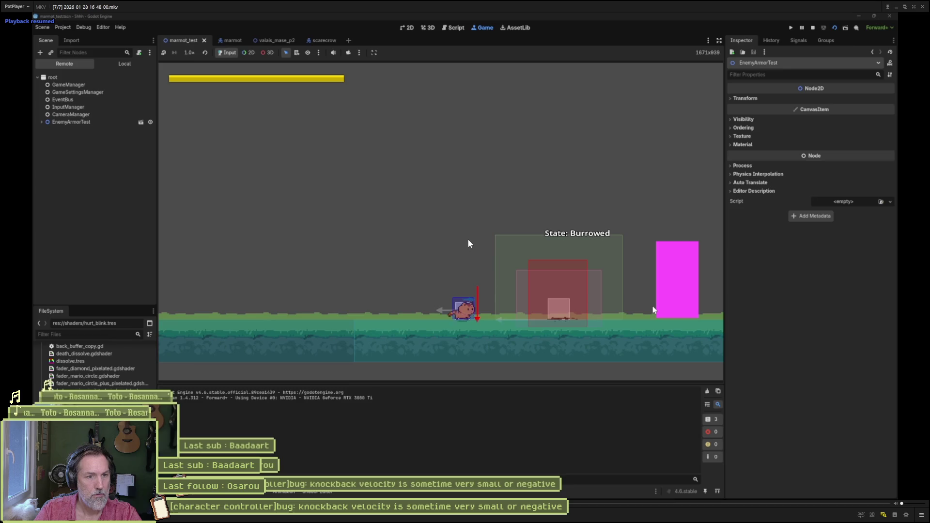
key(space)
key(space)
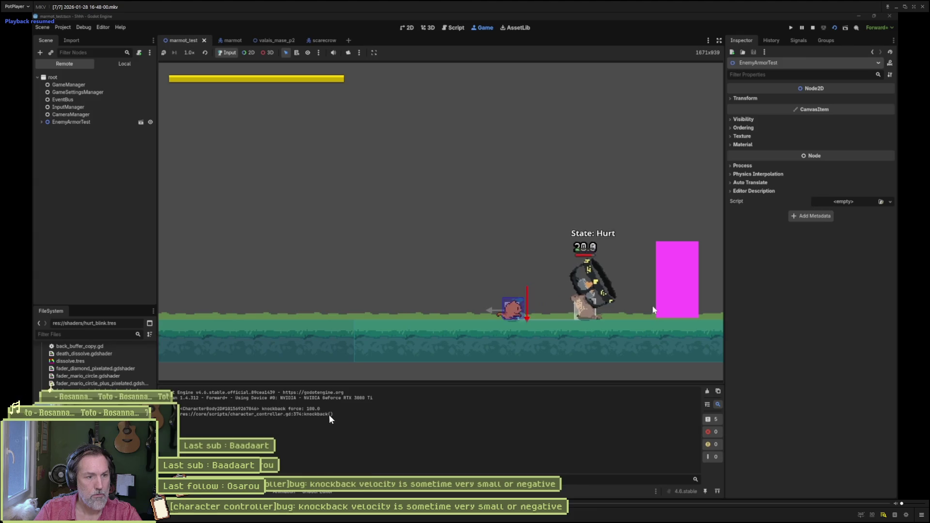
key(space)
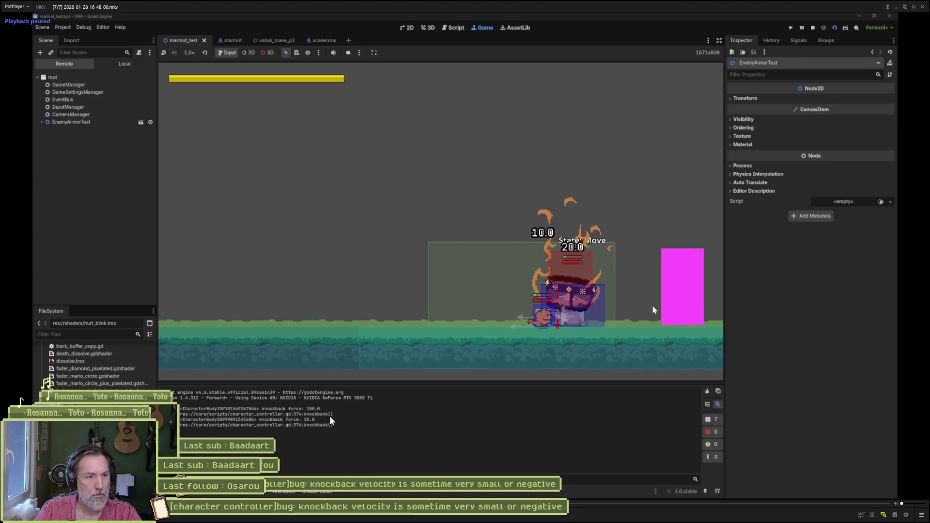
Step the recording frame by frame until the hit enemy shows State: Move, then return to Godot.
key(f)
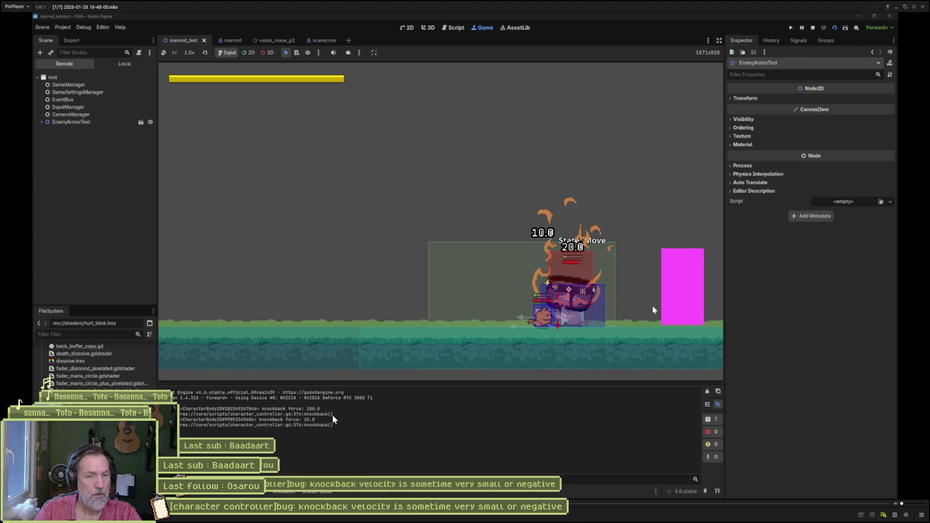
key(f)
key(f)
key(f)
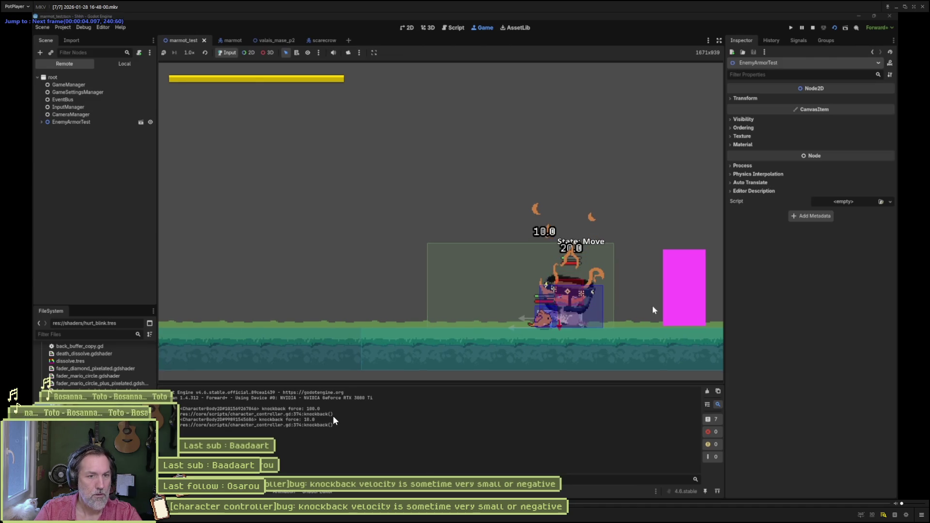
key(f)
key(f)
key(f)
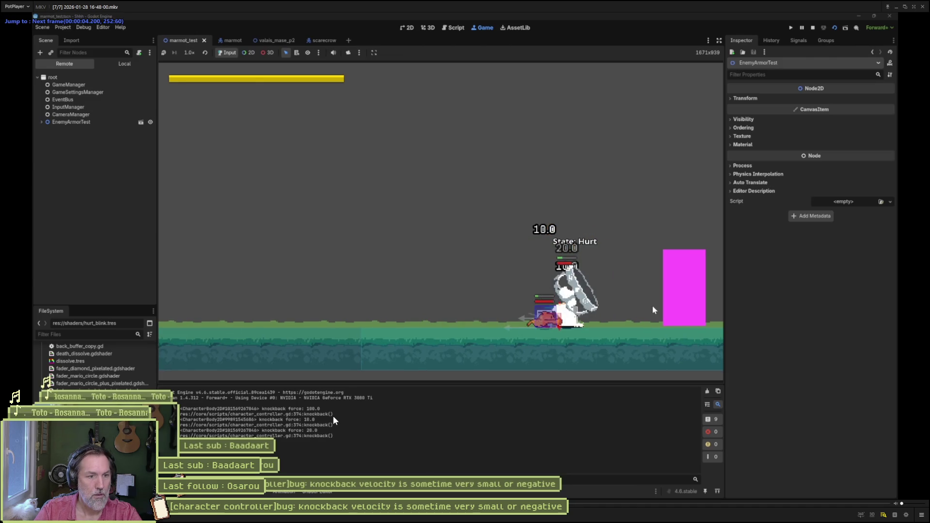
key(f)
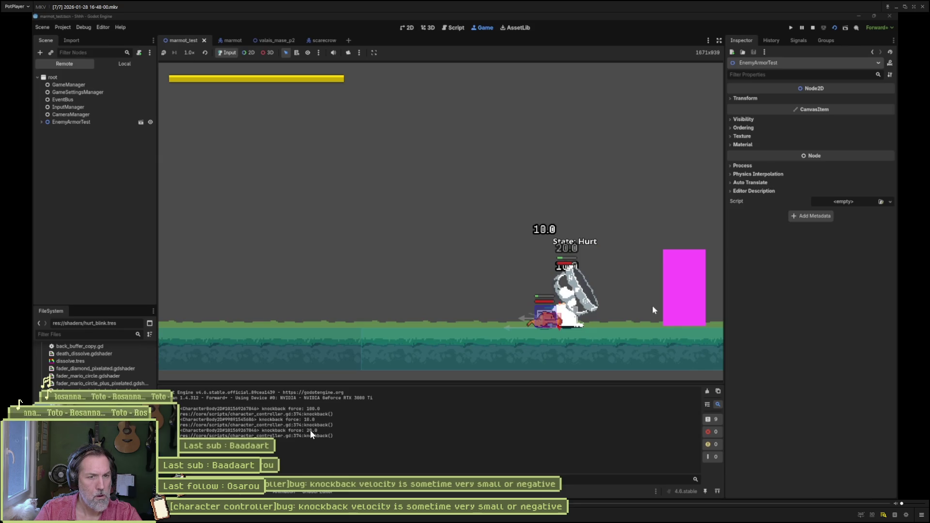
key(f)
key(f)
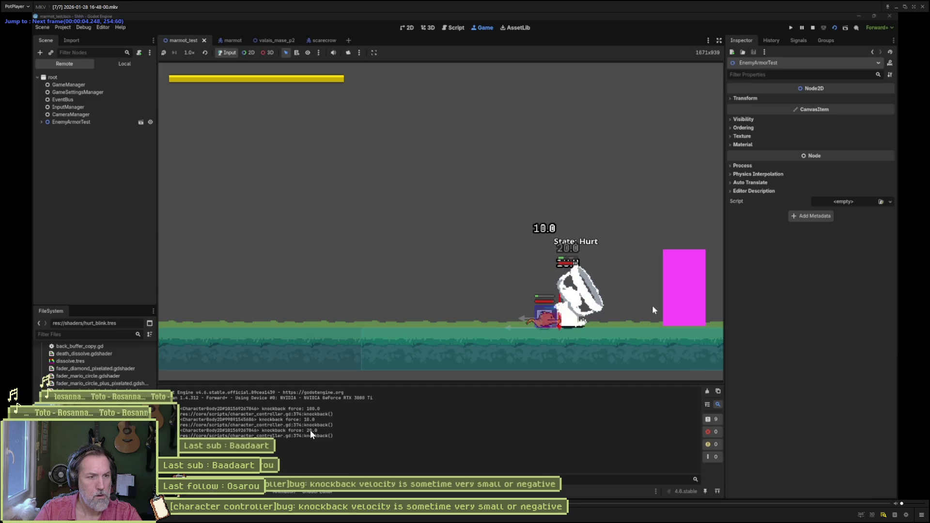
key(f)
key(f)
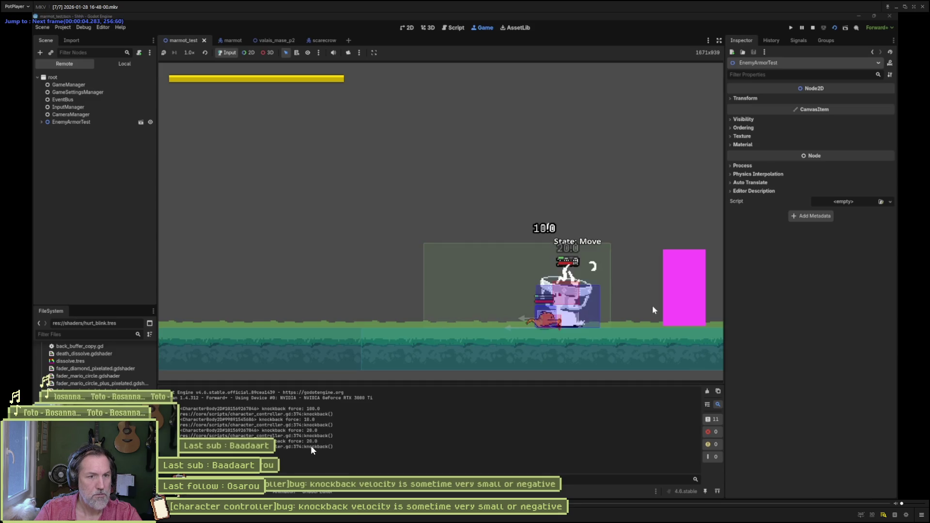
key(f)
key(f)
key(f)
key(f)
key(f)
key(f)
key(f)
key(f)
key(f)
key(f)
key(f)
key(f)
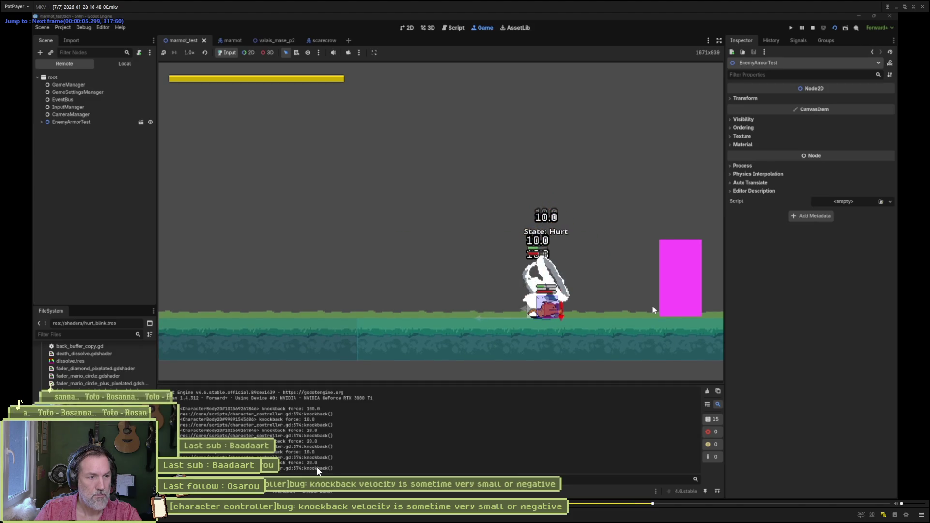
key(d)
key(d)
key(d)
key(d)
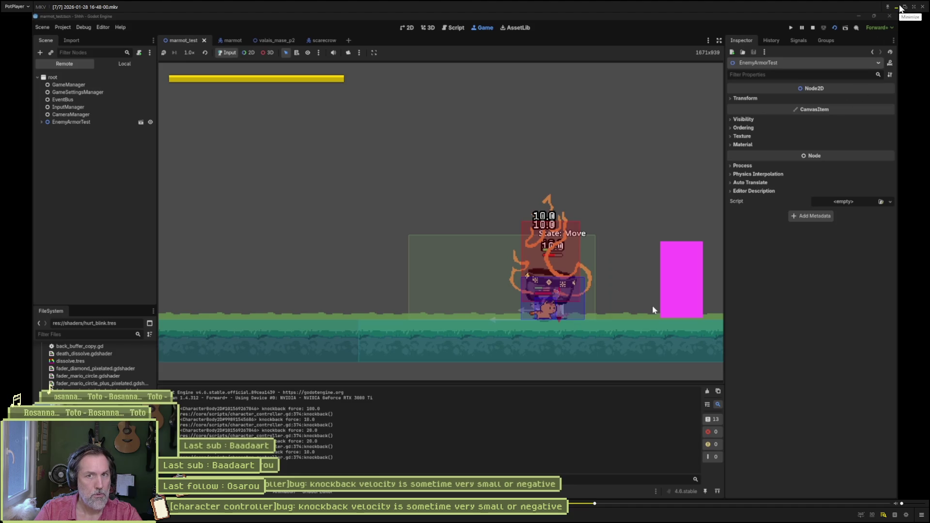
key(alt+Tab)
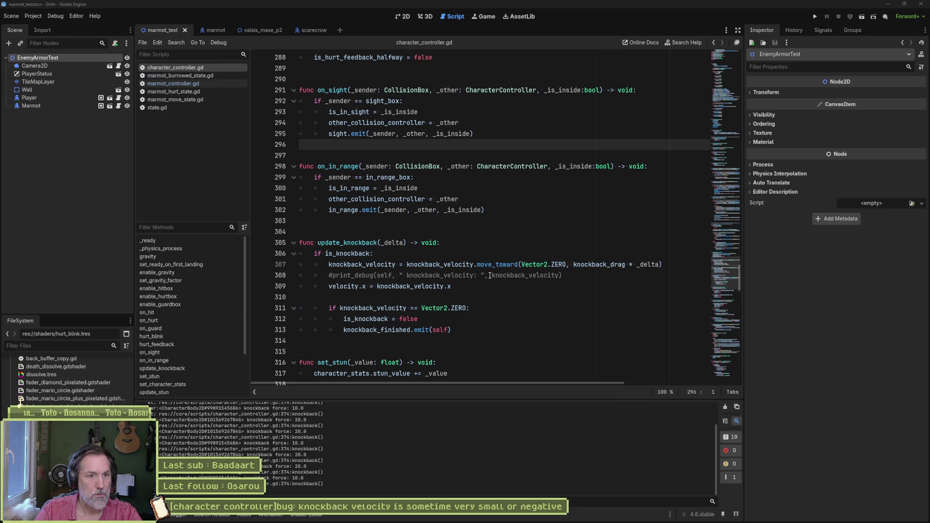
Delete the commented-out knockback_velocity print line from update_knockback.
click(574, 275)
key(ctrl+shift+k)
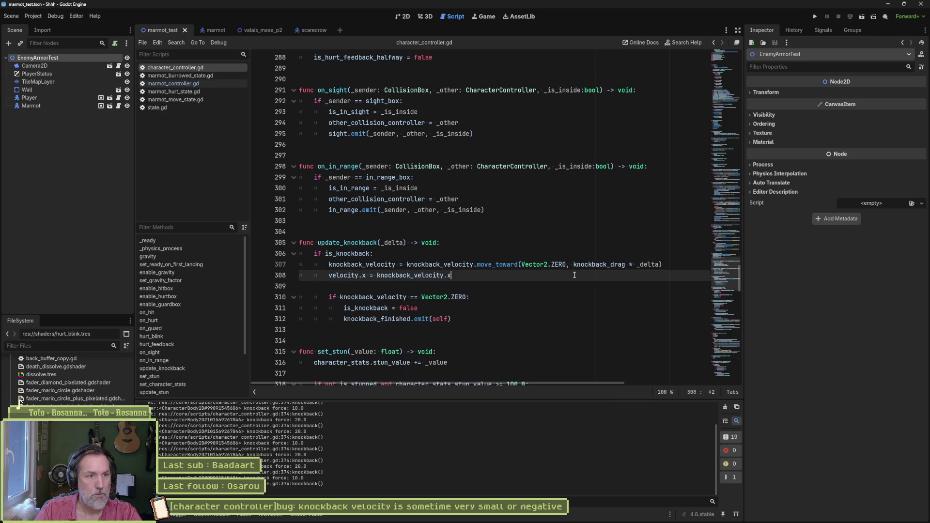
scroll(470, 327, down, 15)
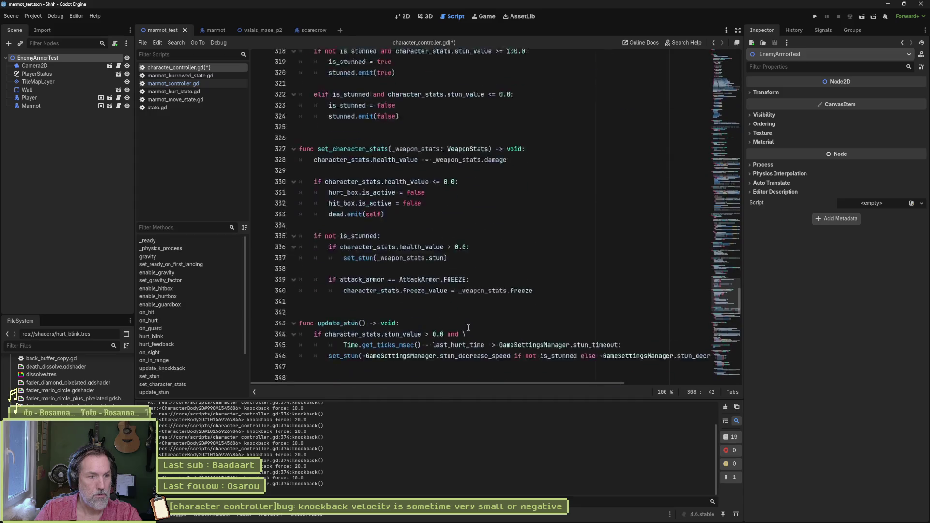
scroll(471, 327, down, 2)
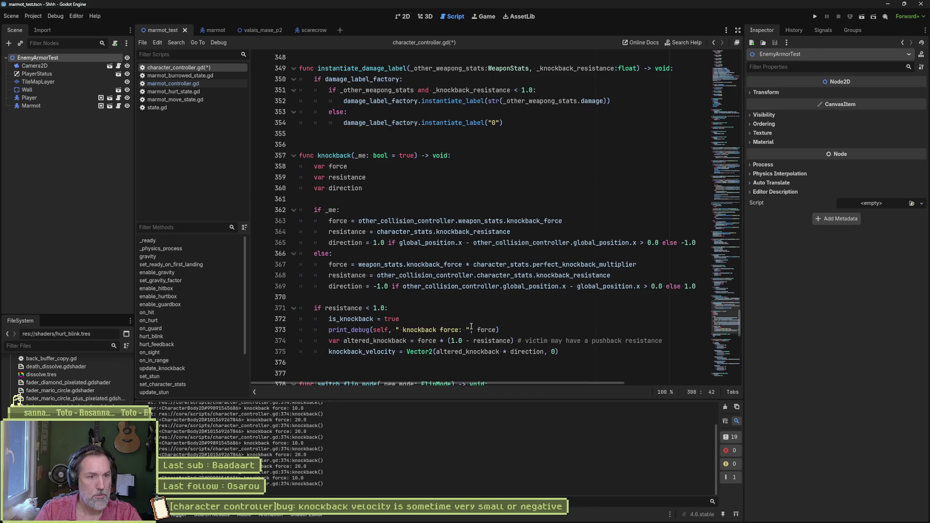
Select the knockback function name and start a Find in Files search for it.
double_click(485, 330)
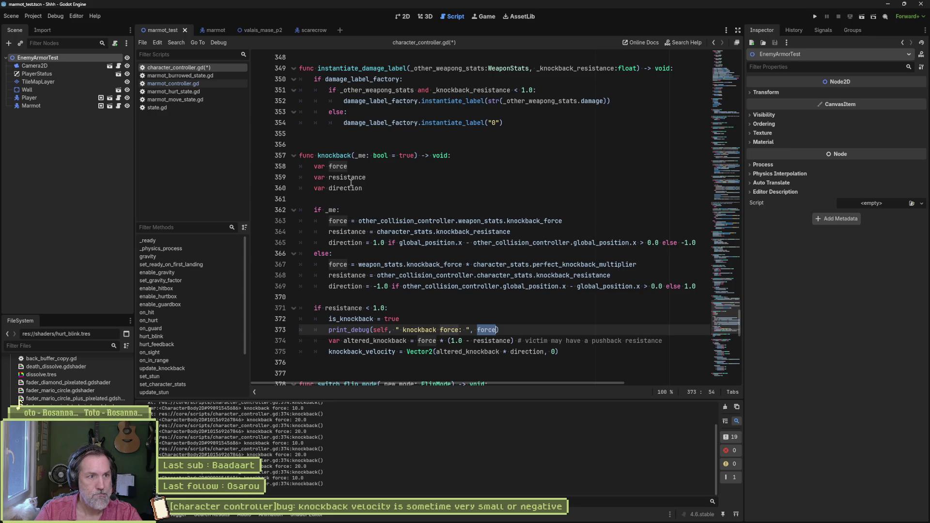
double_click(342, 158)
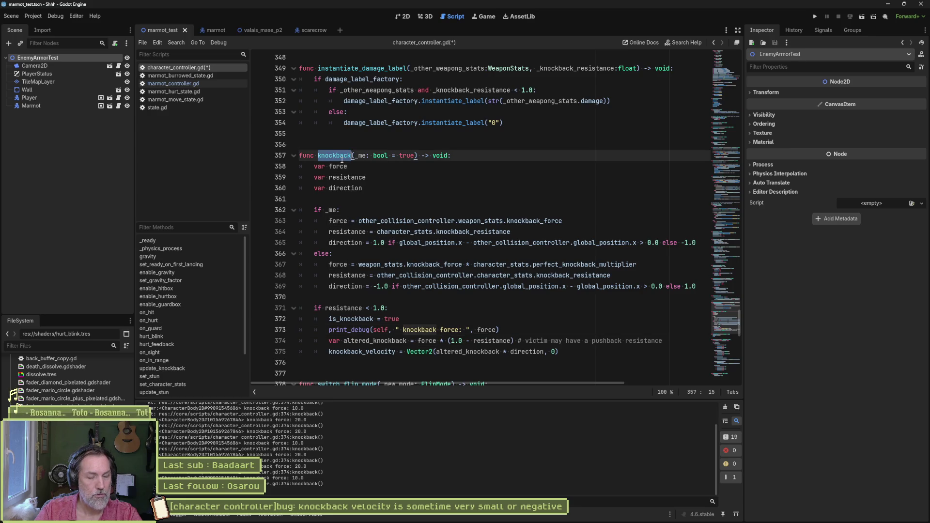
key(ctrl+shift+f)
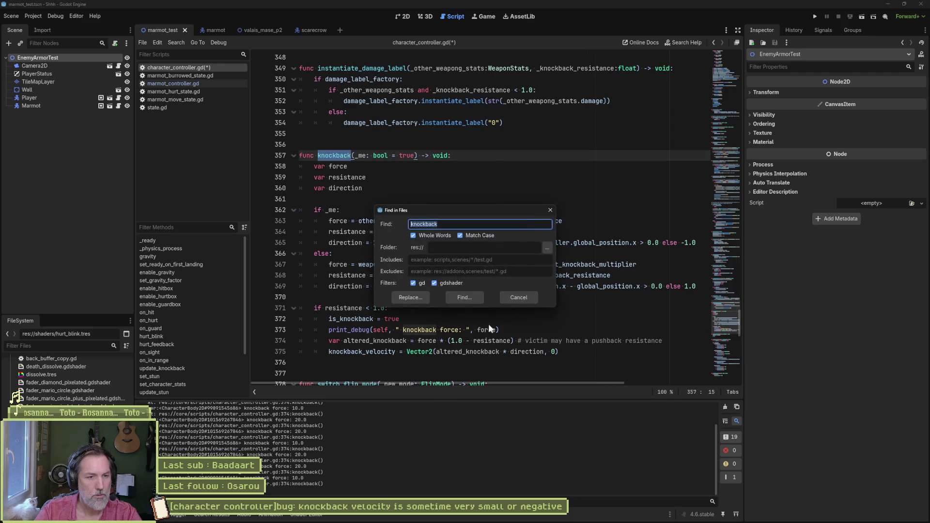
Run the knockback search and jump to the commented knockback(_other) call in on_guard.
key(Return)
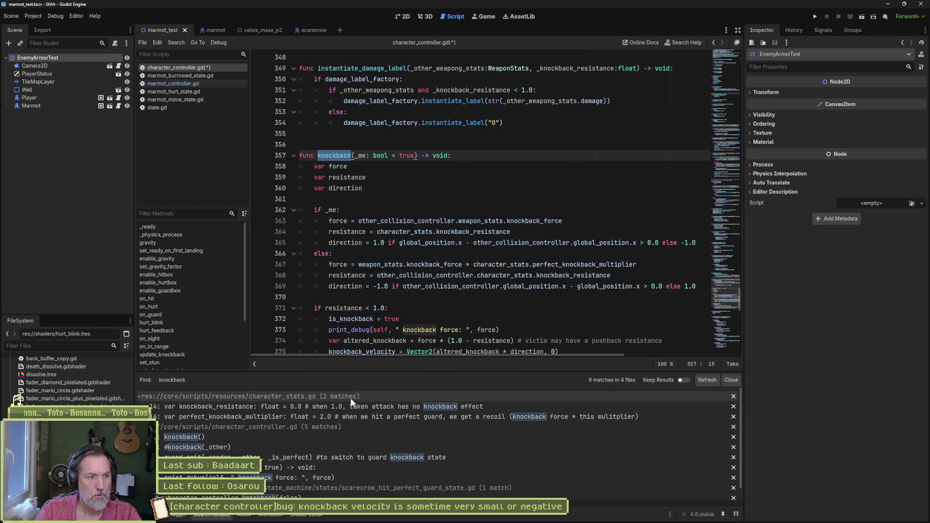
click(210, 437)
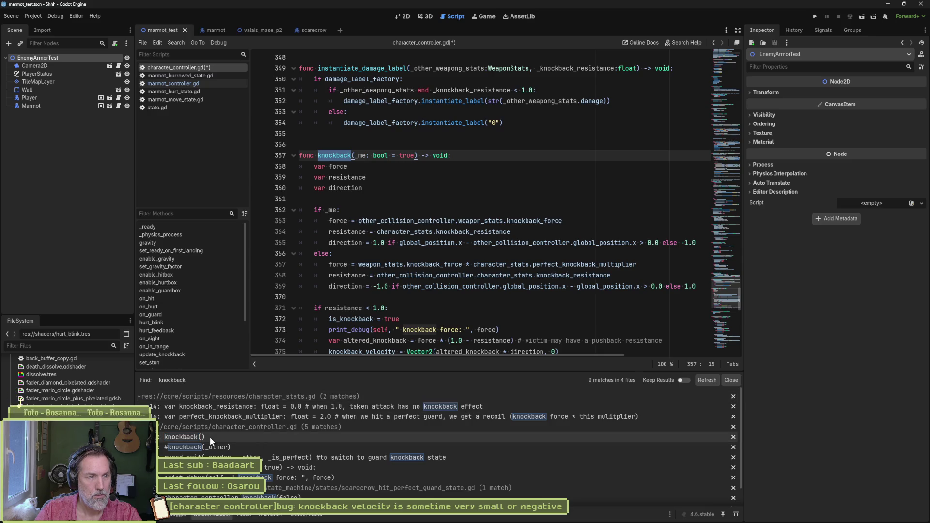
click(211, 437)
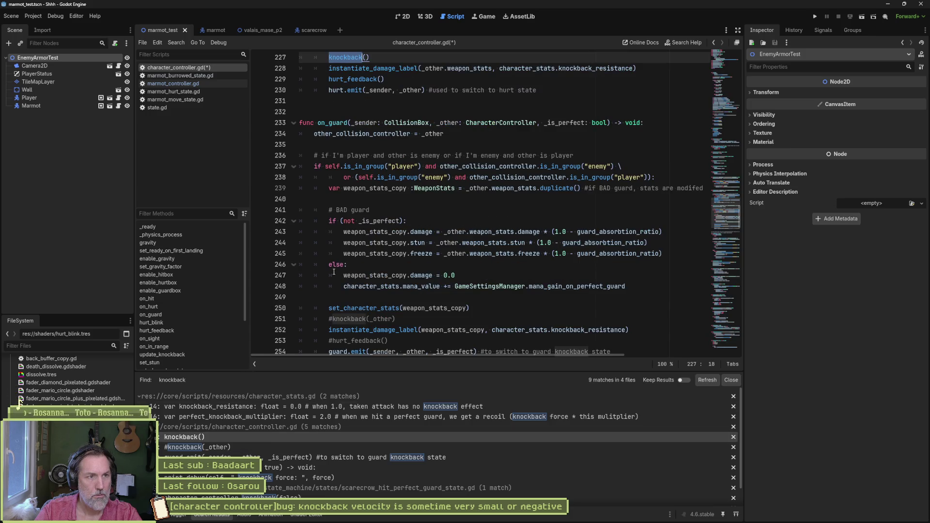
scroll(331, 102, up, 3)
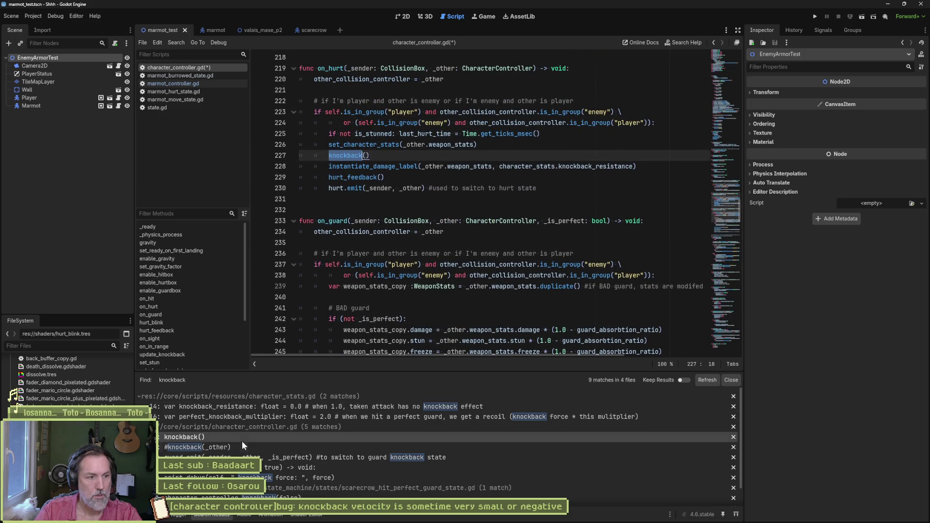
click(231, 446)
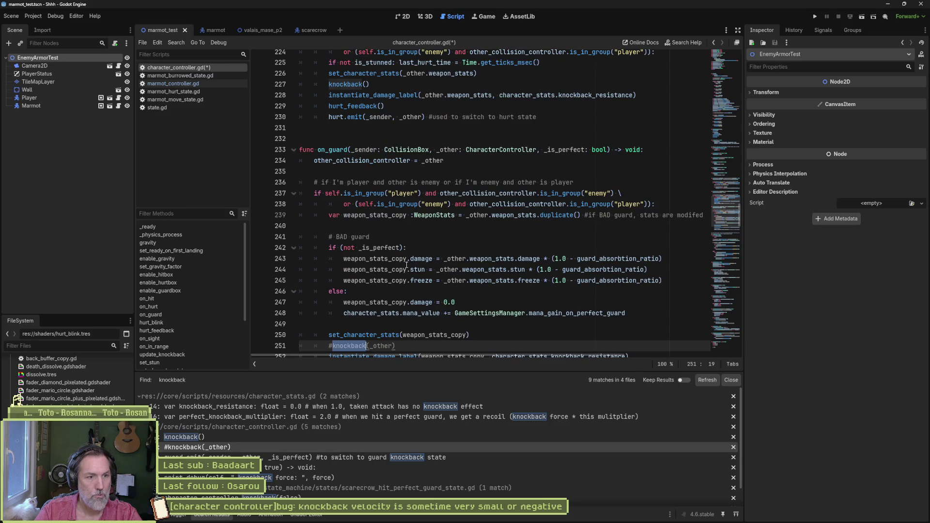
Delete the commented #knockback(_other) and #hurt_feedback() lines from on_guard.
scroll(406, 264, down, 1)
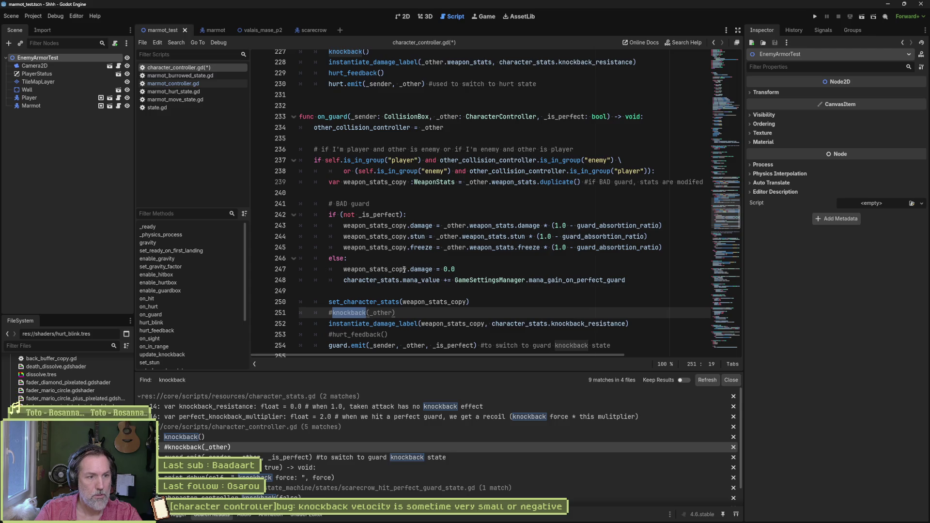
scroll(404, 270, down, 1)
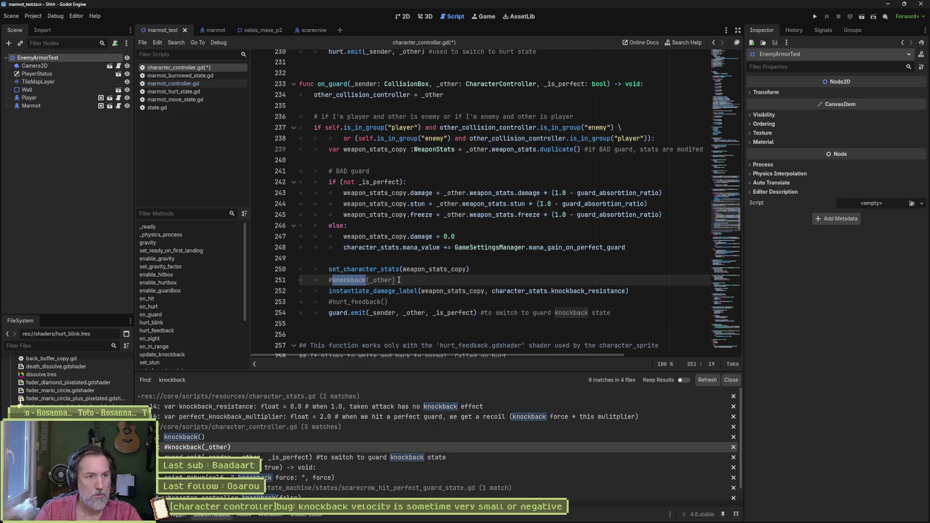
click(399, 280)
key(ctrl+shift+k)
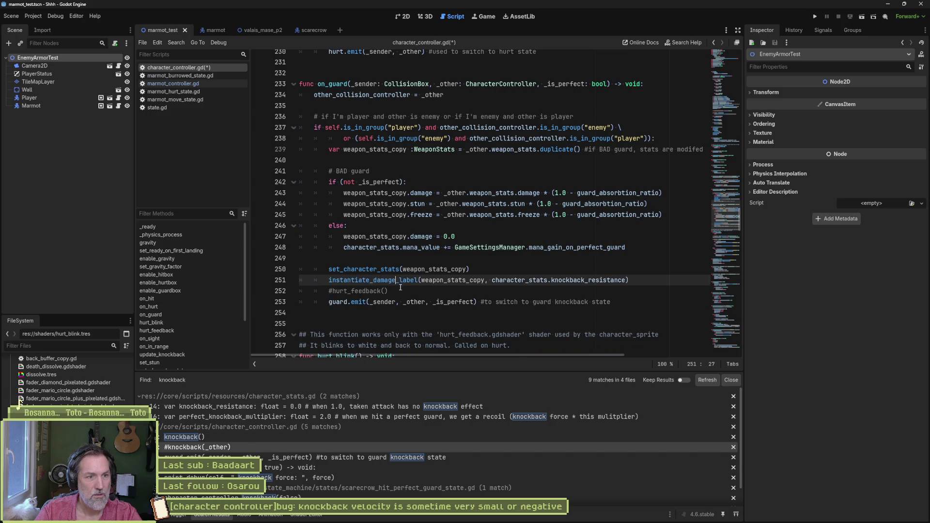
key(Down)
key(ctrl+shift+k)
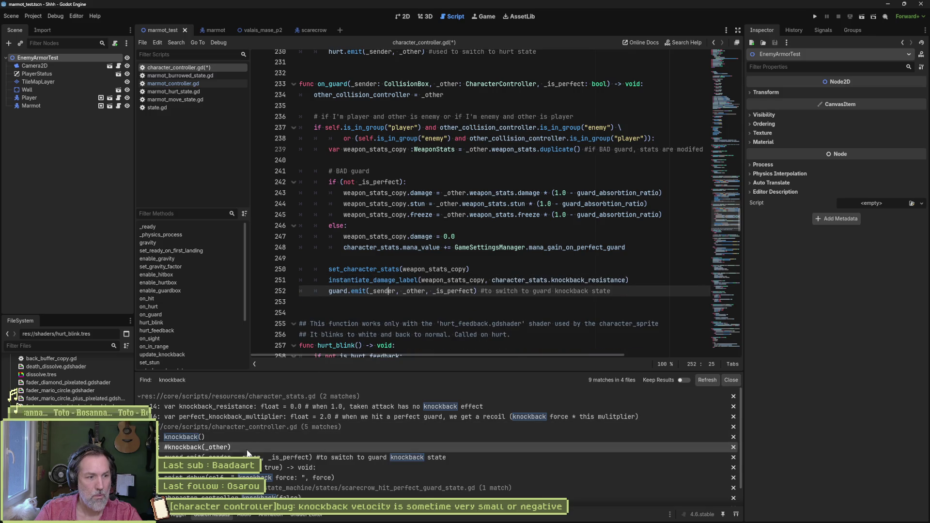
Refresh the knockback search results and review the on_hurt and line 251 matches.
click(703, 381)
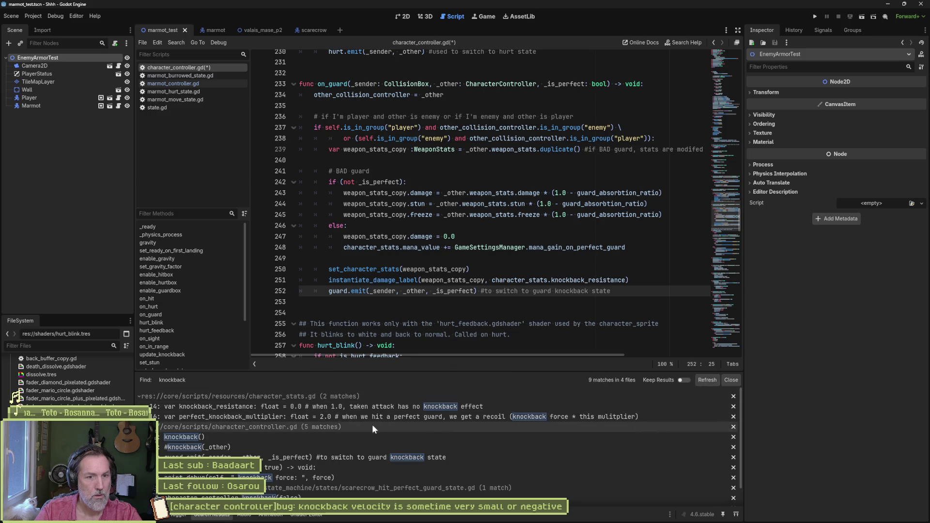
click(274, 445)
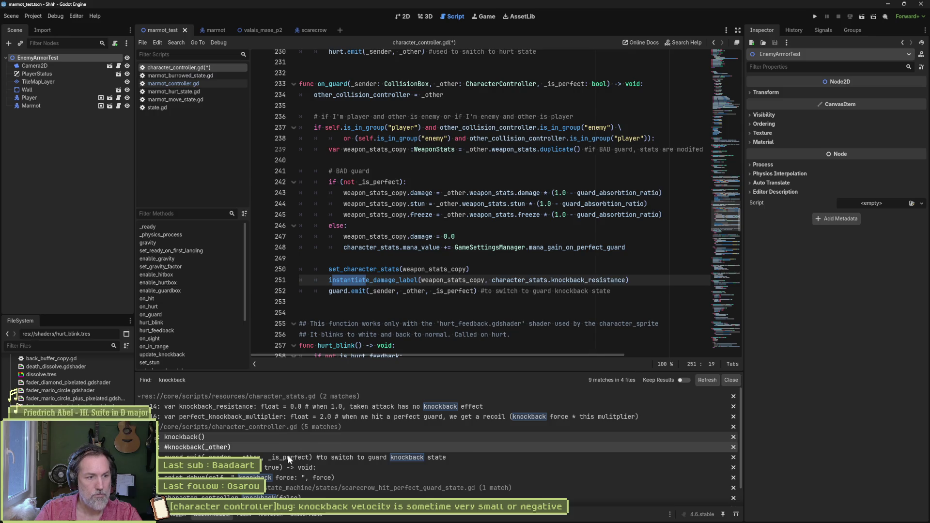
click(320, 437)
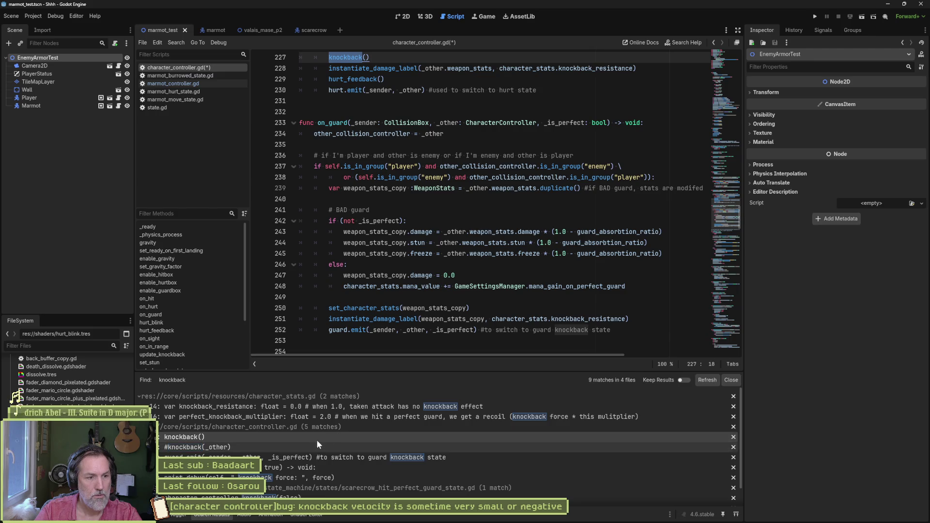
click(305, 447)
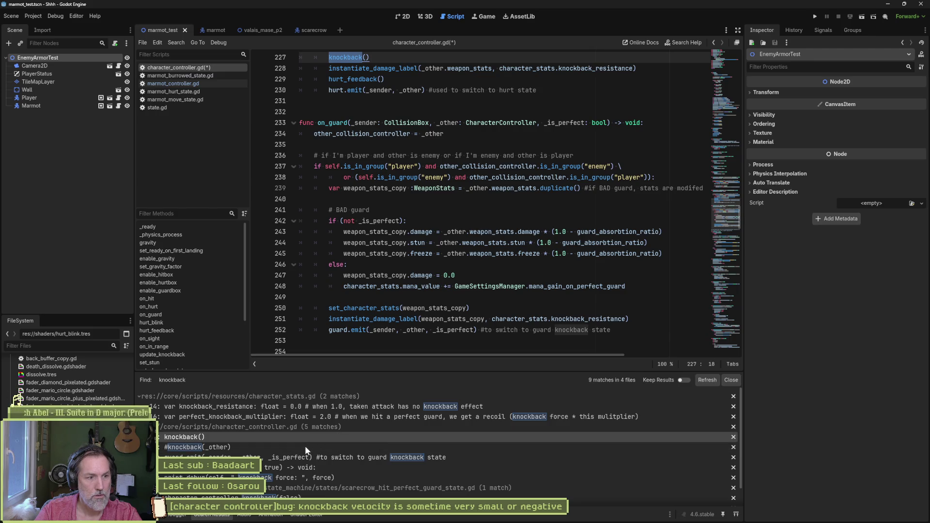
click(706, 380)
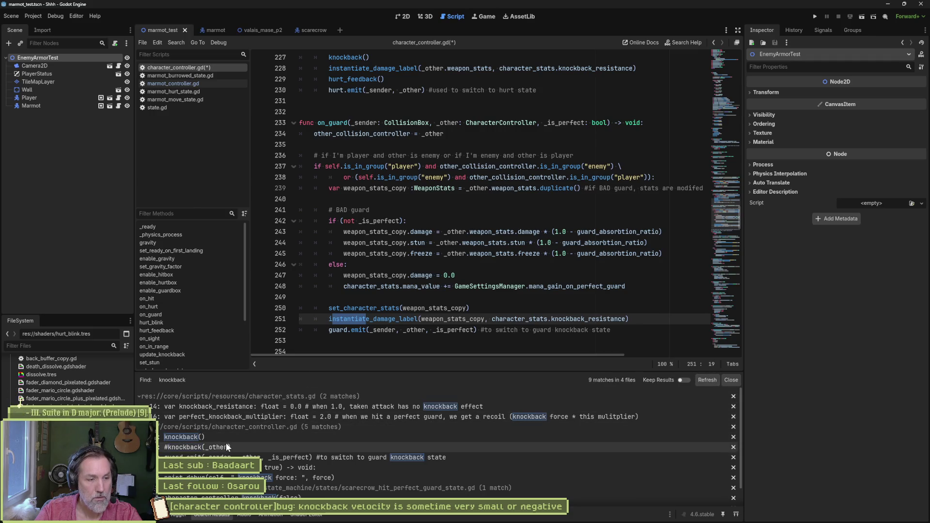
click(503, 286)
Save character_controller.gd and refresh the knockback search, now listing 8 matches in 4 files.
key(ctrl+s)
click(710, 382)
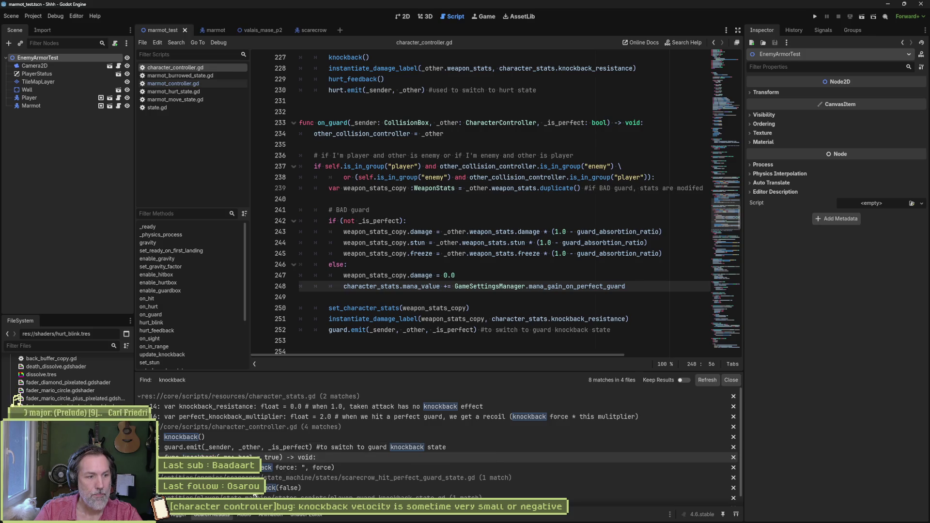
scroll(397, 478, down, 1)
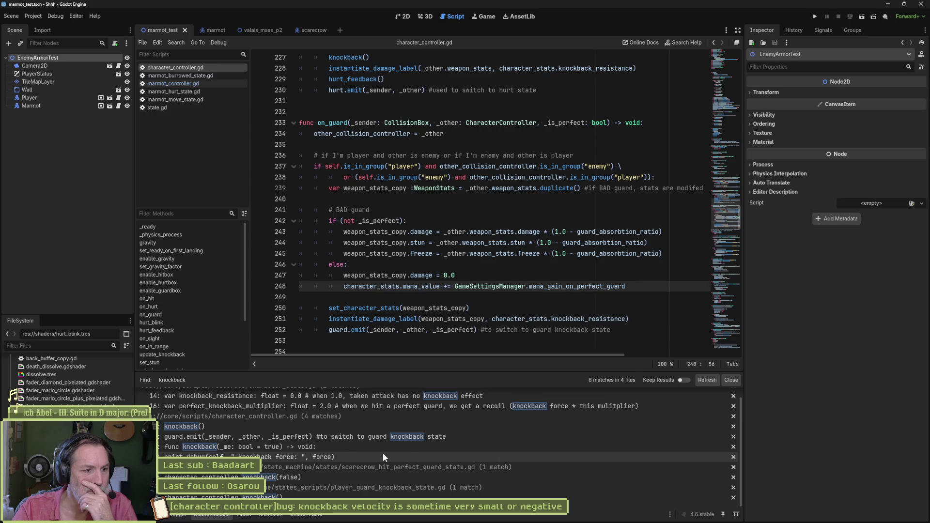
scroll(383, 453, up, 1)
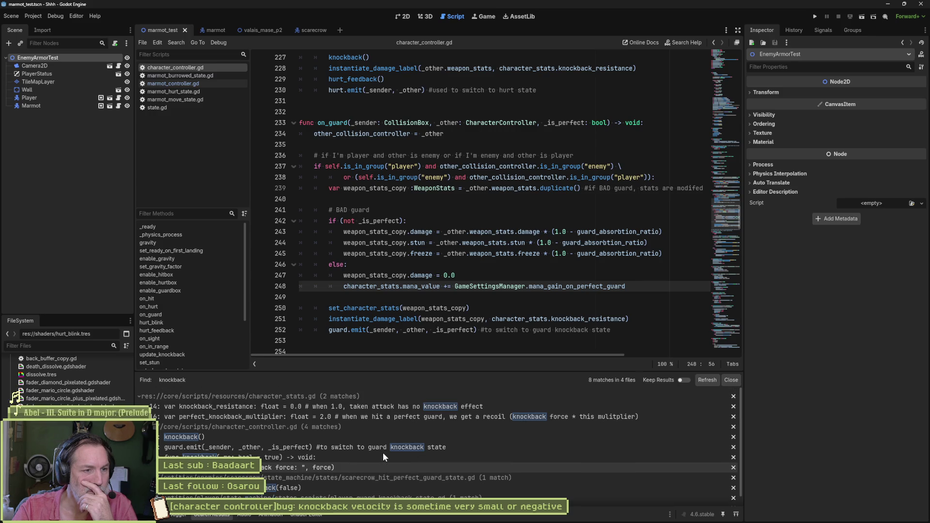
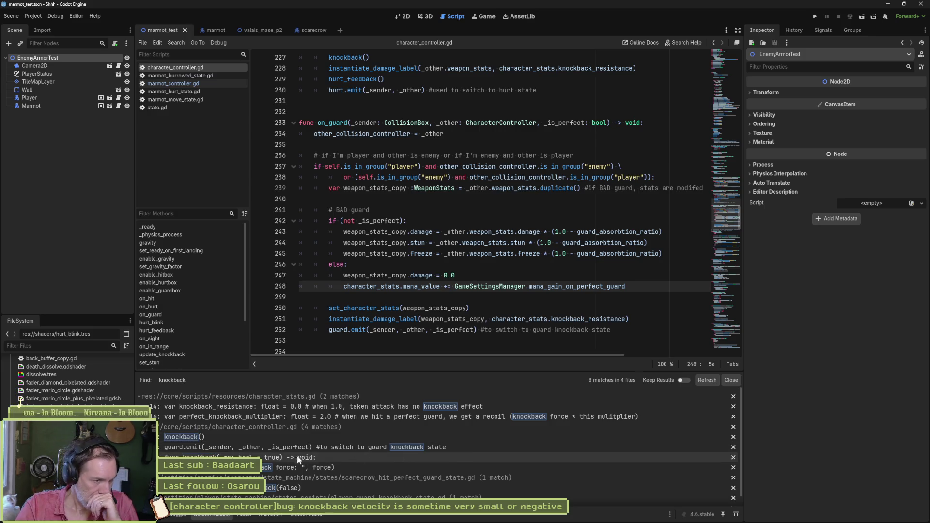
Review the hurt-handler knockback() and scarecrow perfect-guard knockback(false) calls, then return to character_controller.gd.
click(255, 440)
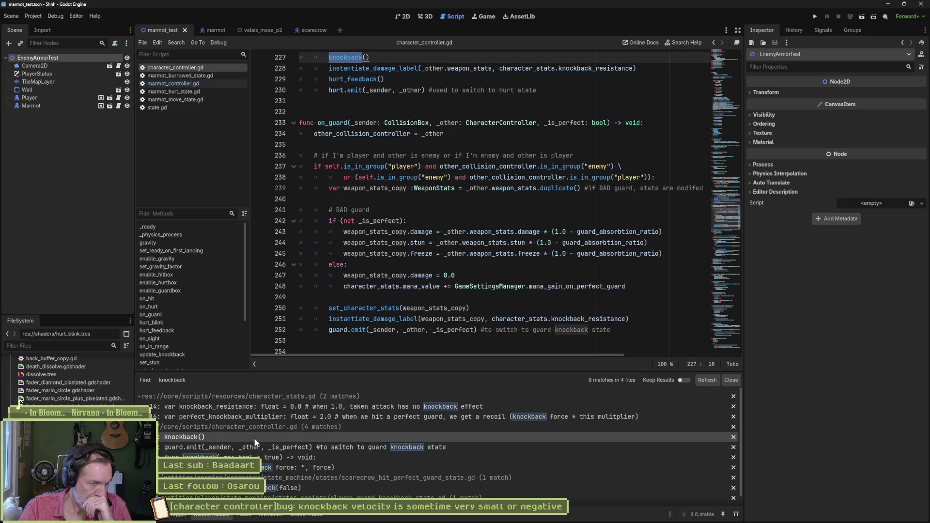
scroll(419, 235, up, 4)
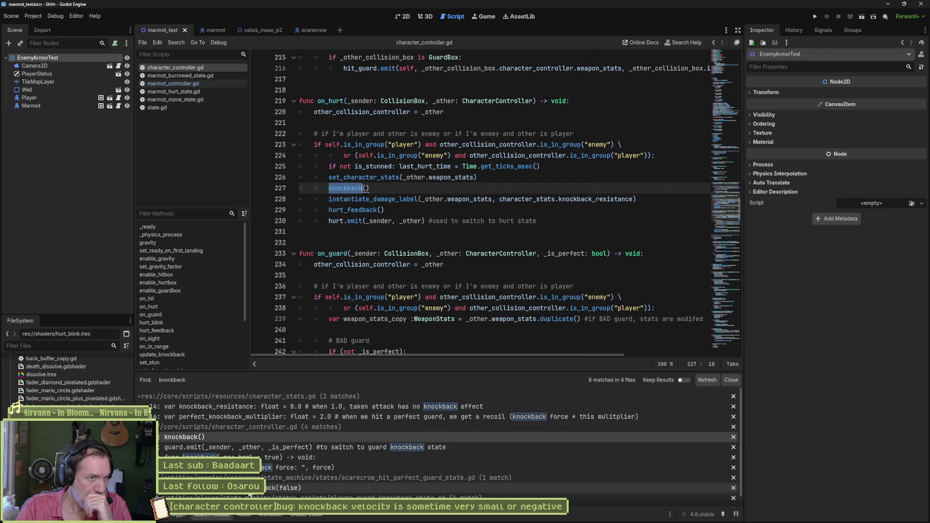
click(248, 492)
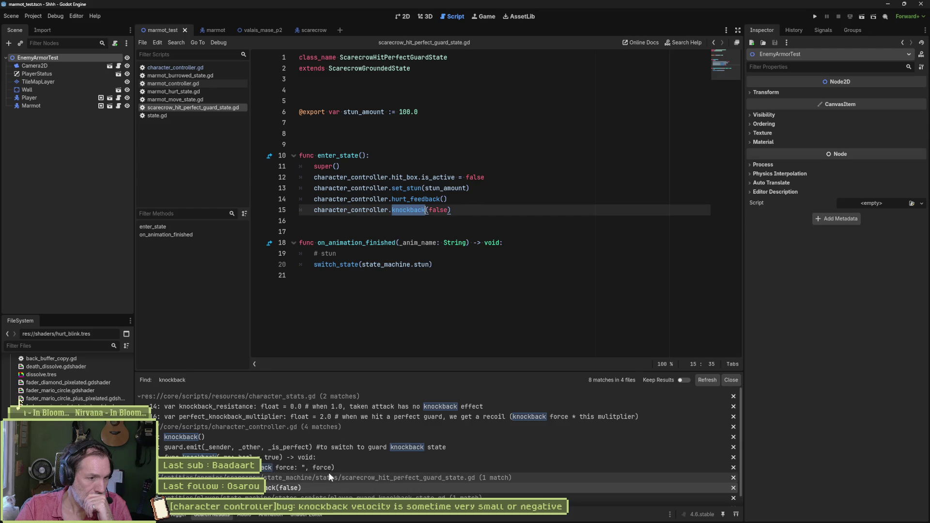
scroll(328, 472, down, 1)
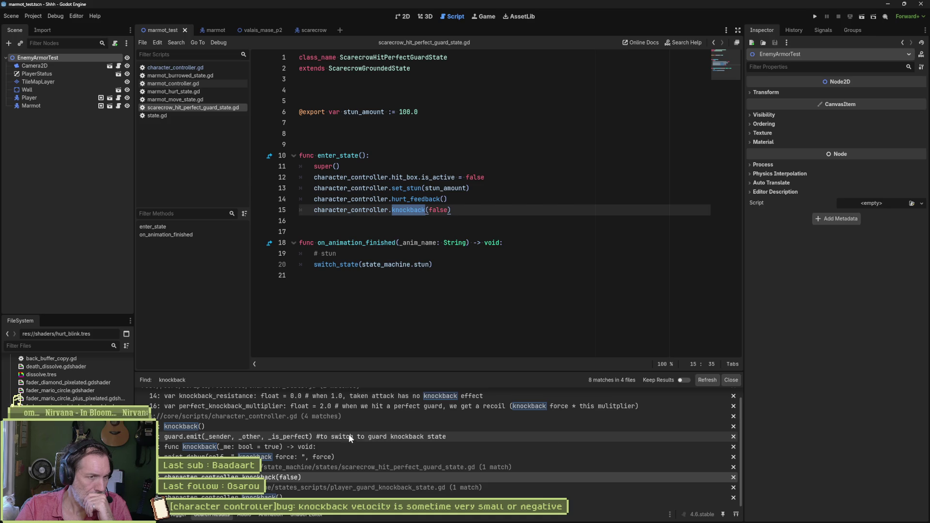
click(223, 75)
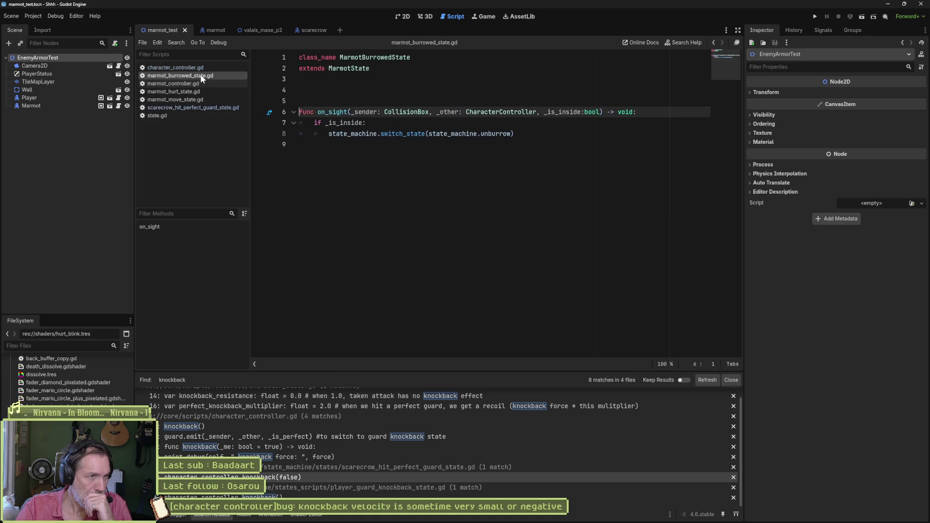
Play-test the current scene by moving into the enemy to trigger knockback, then stop it.
click(203, 68)
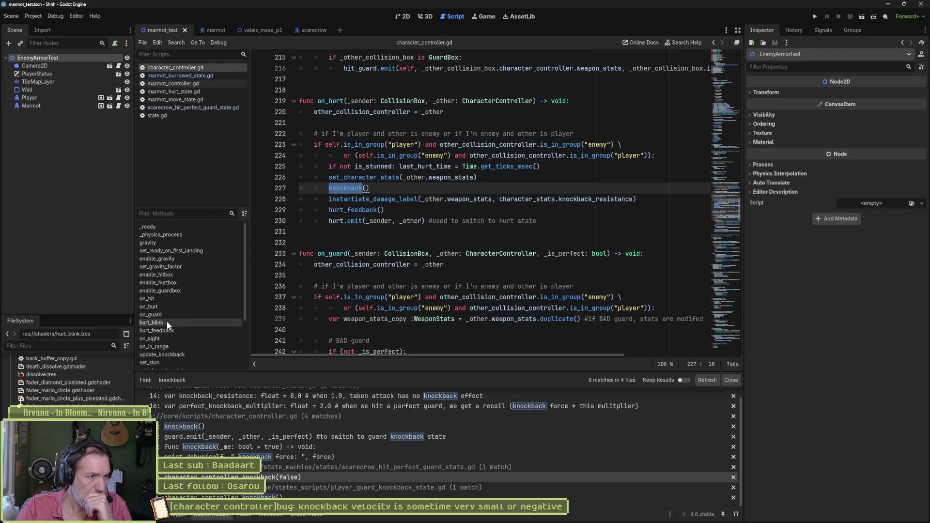
key(F6)
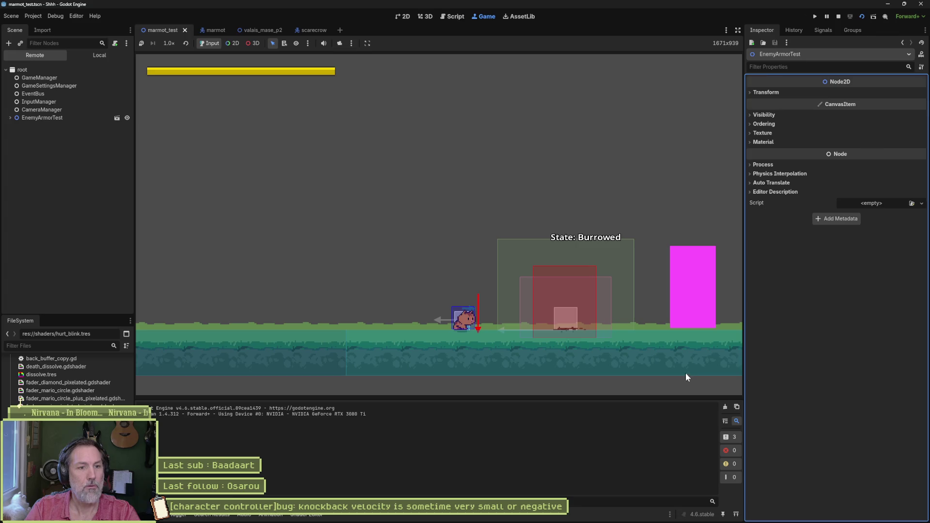
key(Right)
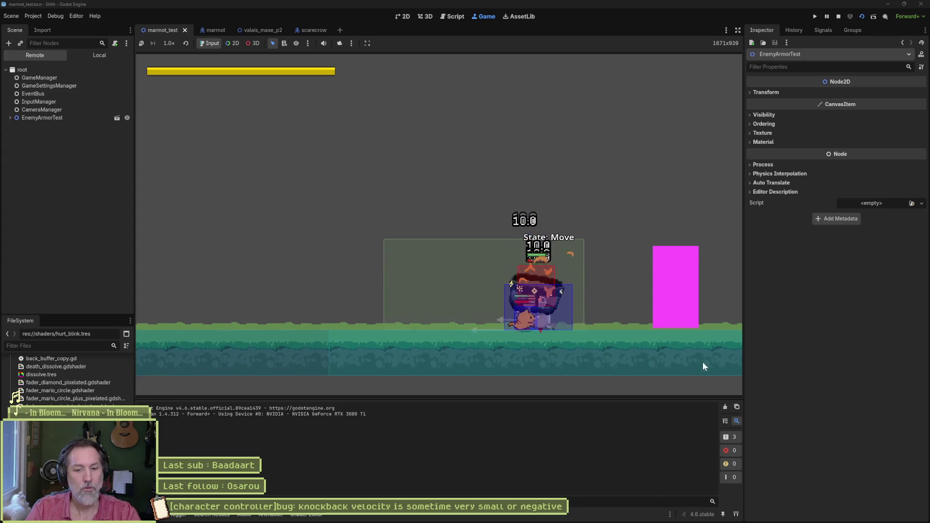
key(F8)
drag(501, 221, 651, 211)
key(ctrl+c)
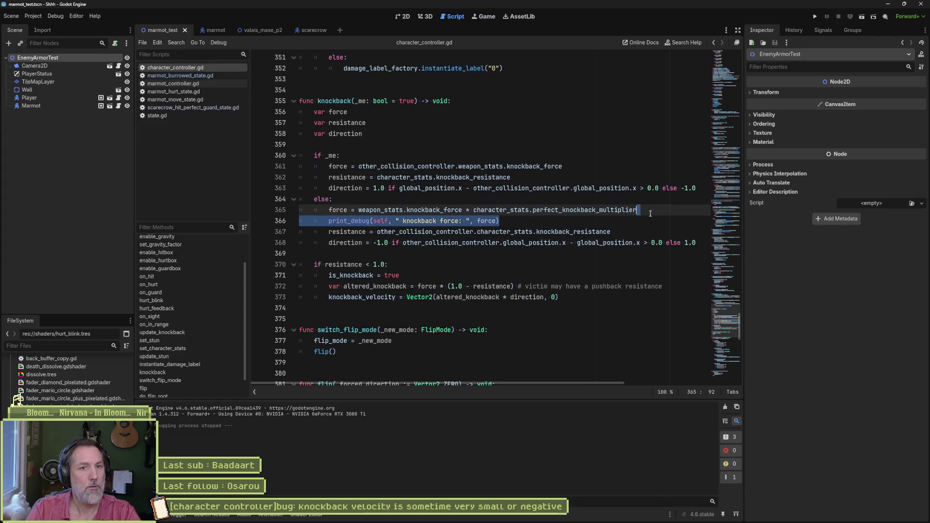
Move the knockback force debug print from the else branch into the _me branch and save.
key(BackSpace)
click(554, 171)
key(Return)
key(ctrl+v)
key(ctrl+s)
Rerun the test scene and stop it, with forces 10.0 and 20.0 logged.
key(F6)
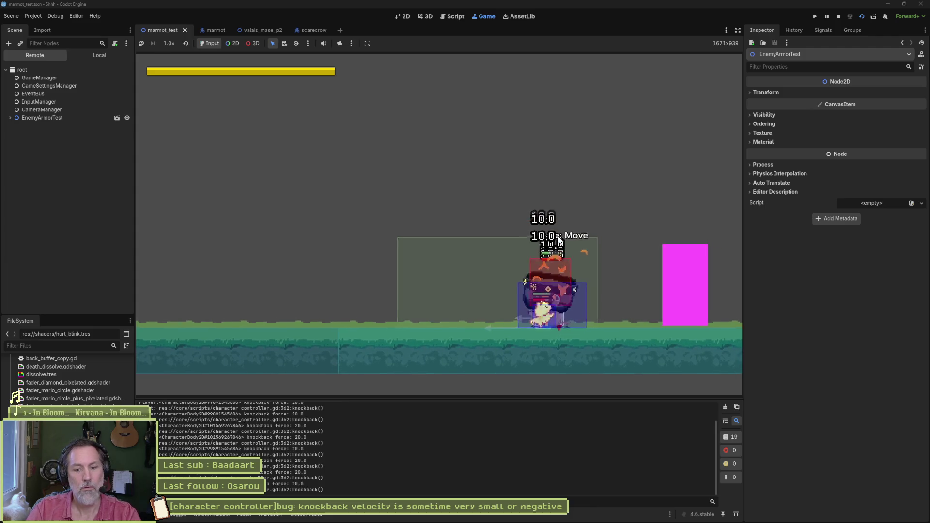
key(F8)
scroll(565, 461, up, 3)
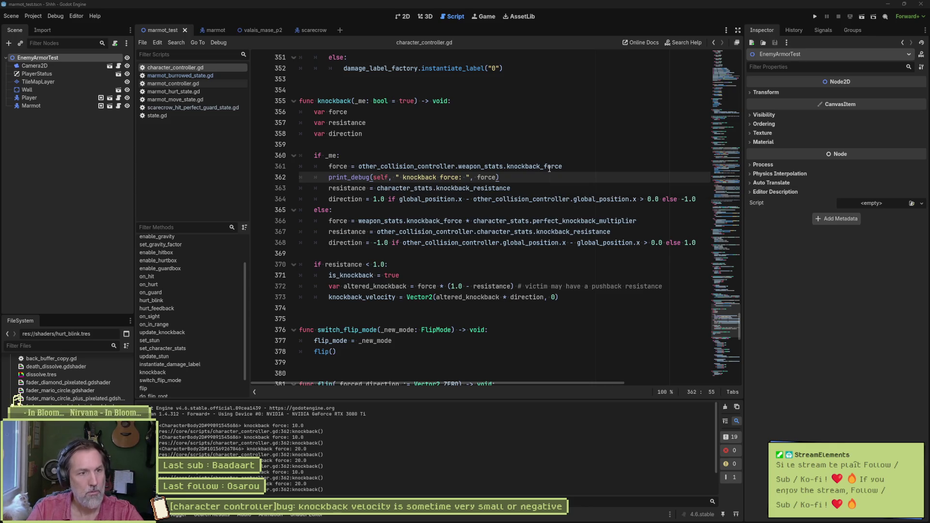
mouse_move(549, 168)
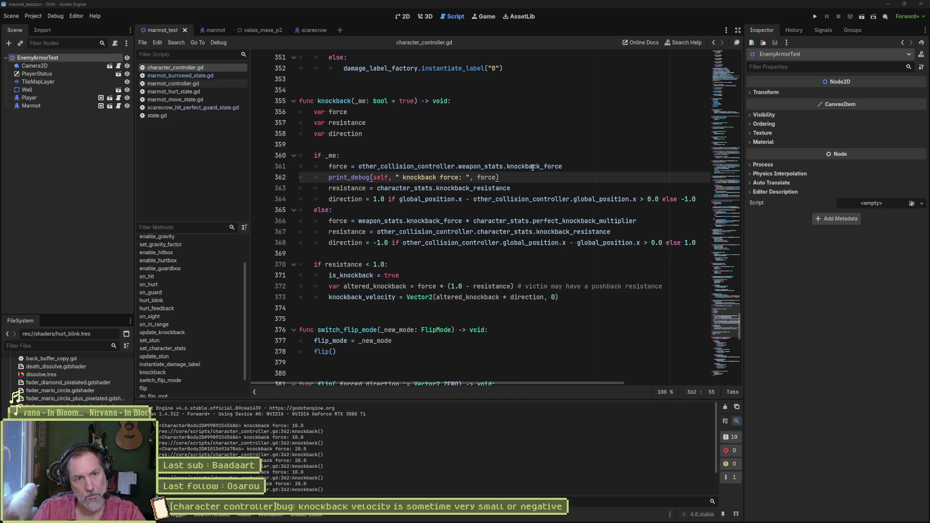
Inspect PawAttackLight's weapon stats in the Player scene, then switch to the valais_mase_p2 scene.
click(45, 98)
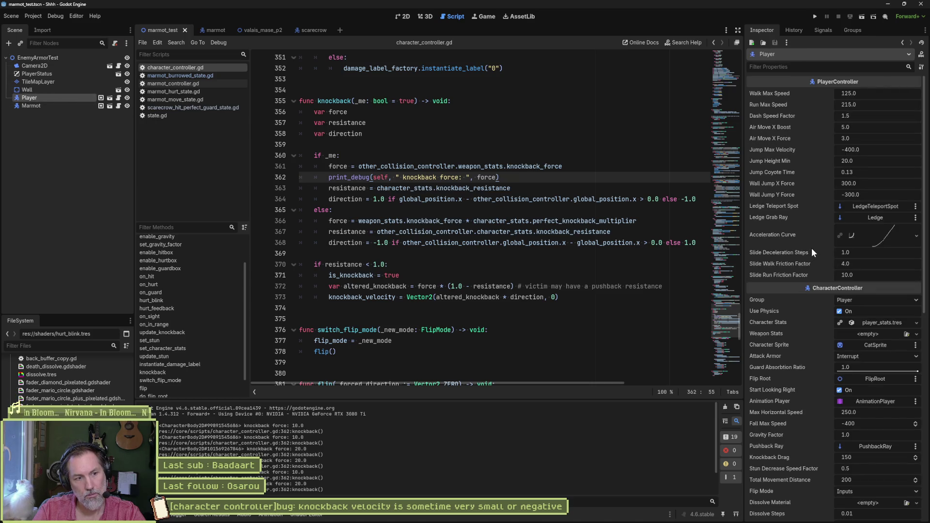
click(101, 97)
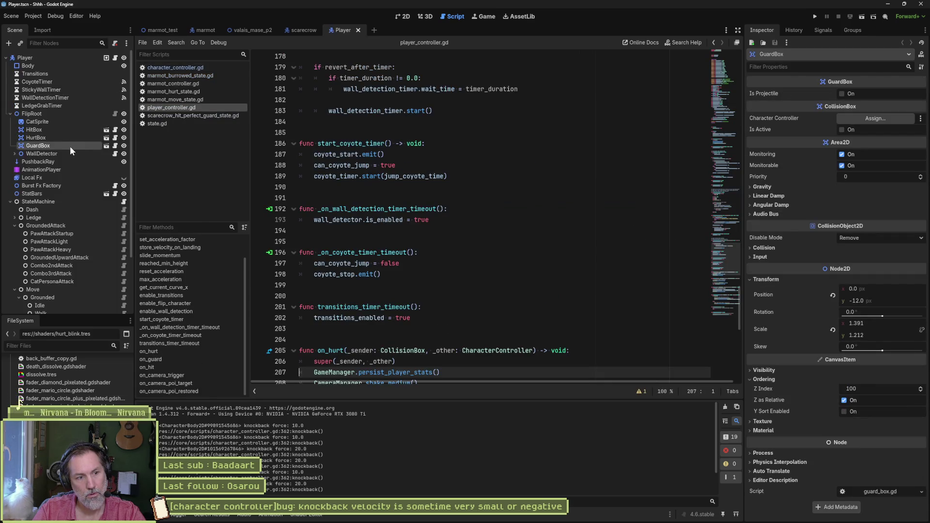
click(90, 241)
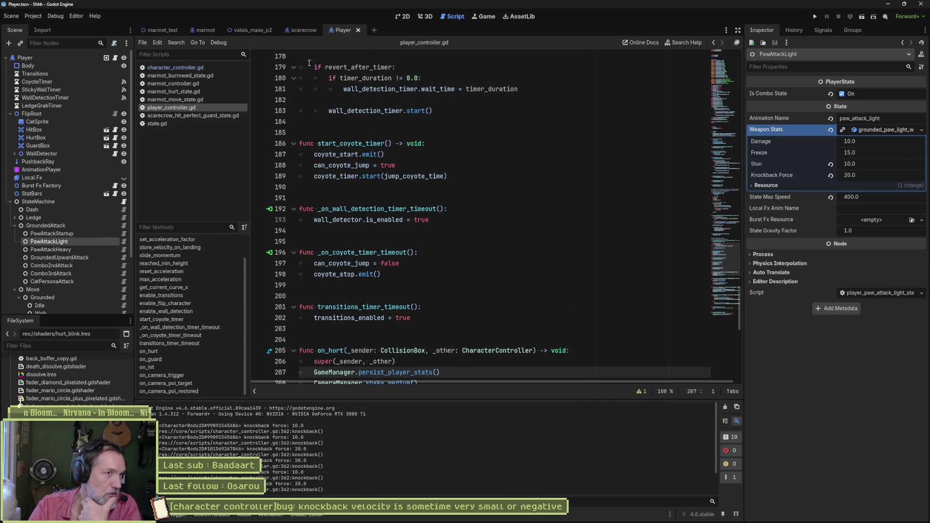
click(254, 31)
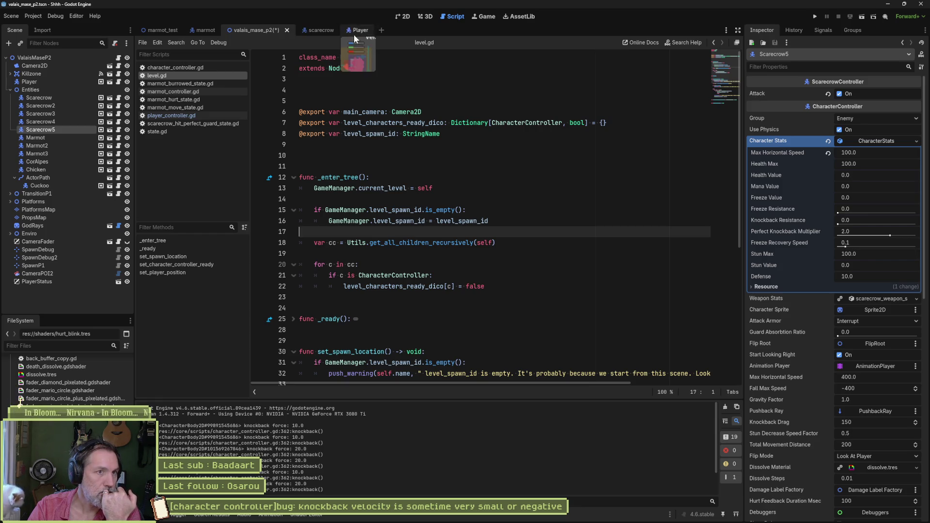
Highlight the uses of force in knockback() and filter project files by 'wea' for weapon stats.
click(174, 67)
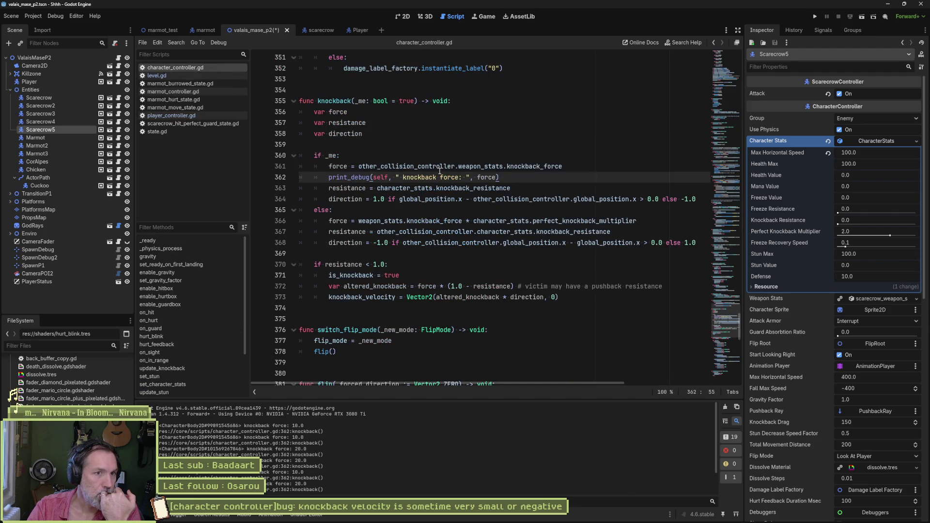
drag(495, 177, 477, 178)
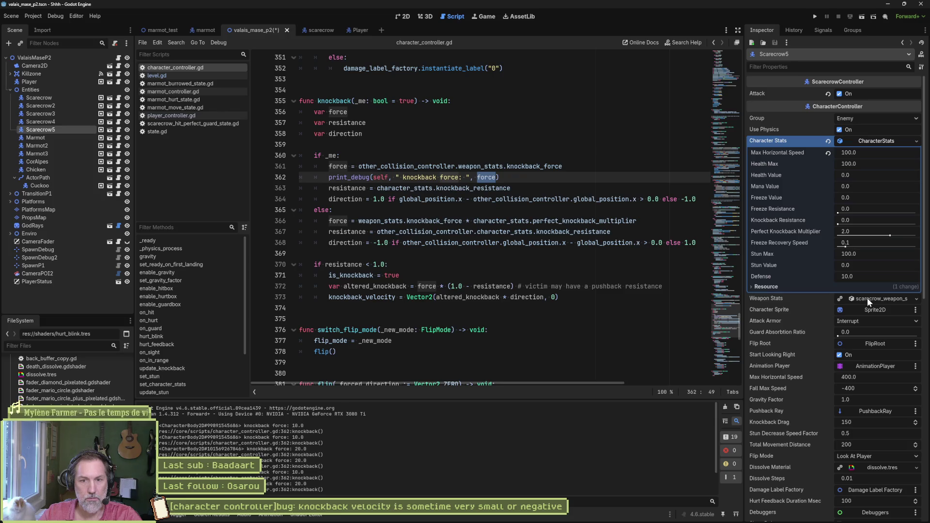
click(58, 345)
text(wea)
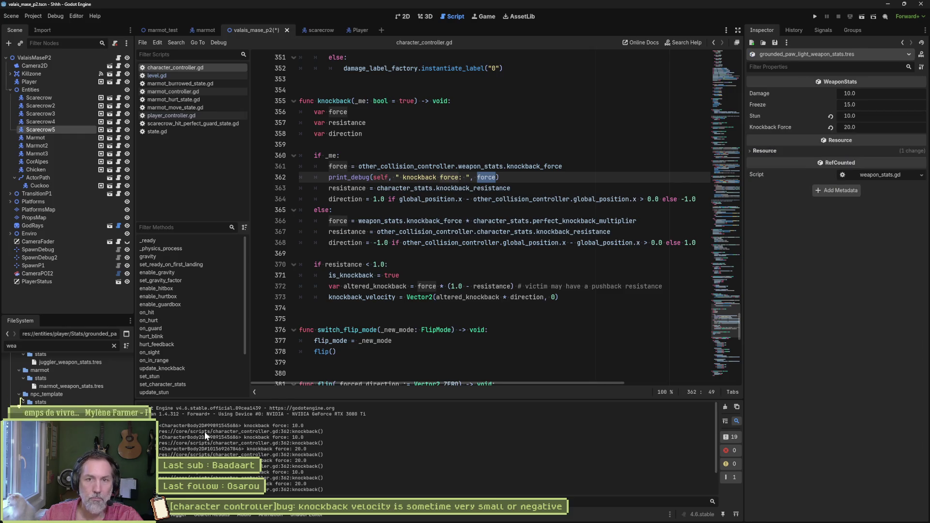
Set the light paw attack's Knockback Force to 50.0 and save the weapon stats.
click(874, 128)
text(50)
key(Return)
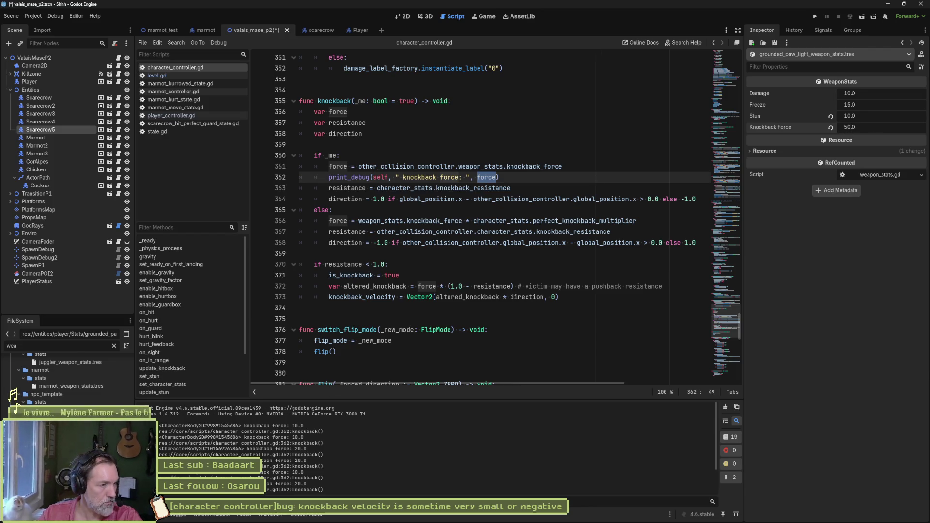
key(ctrl+s)
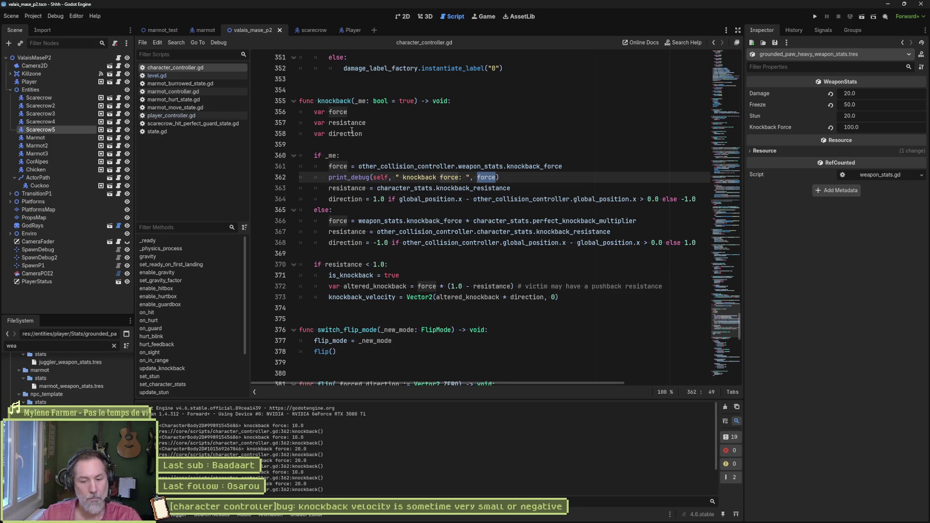
Run the marmot_test scene again and stop it to log the new forces.
click(163, 30)
key(F6)
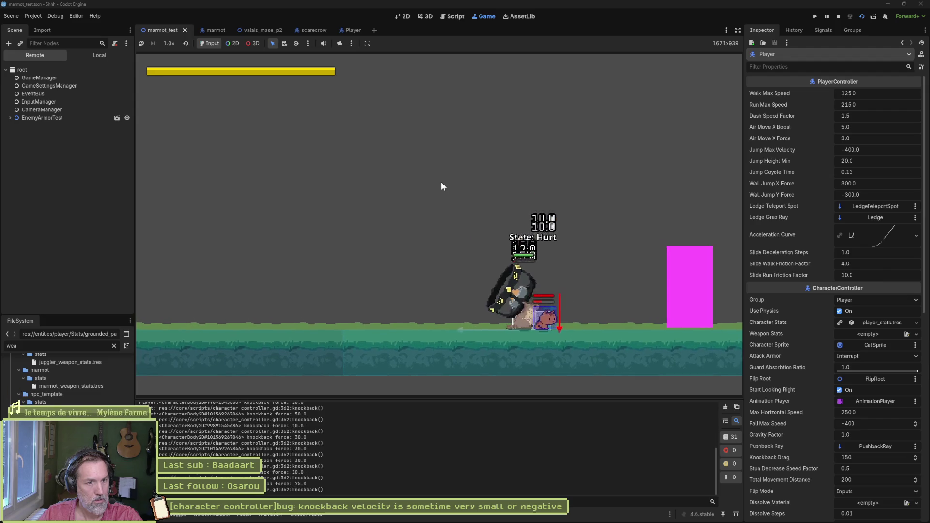
key(F8)
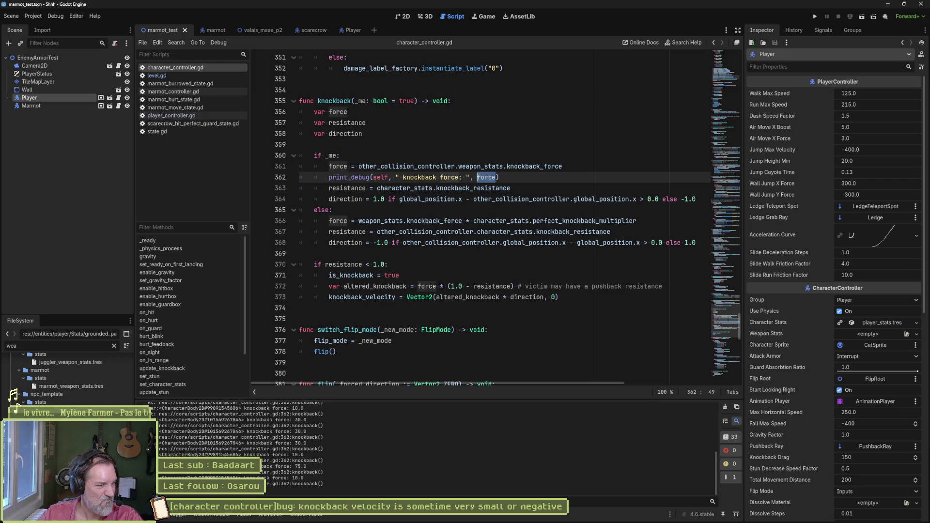
Read the logged knockback forces (10.0 to 75.0), then launch Blasphemous for reference.
drag(68, 387, 111, 449)
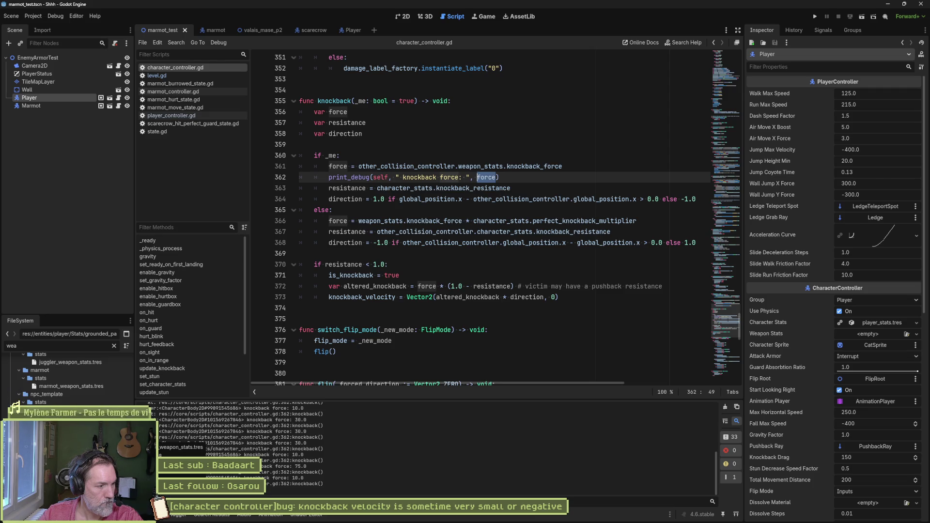
drag(157, 446, 300, 347)
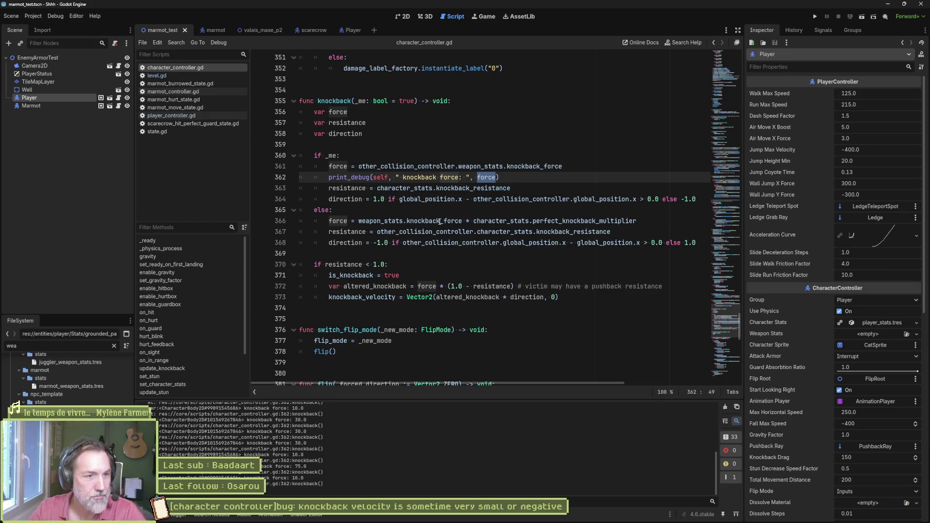
mouse_move(489, 229)
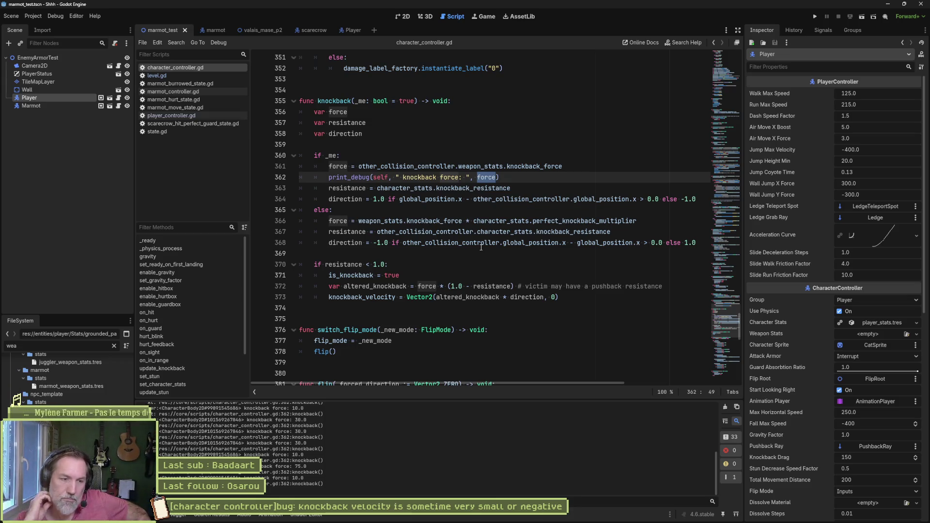
key(F5)
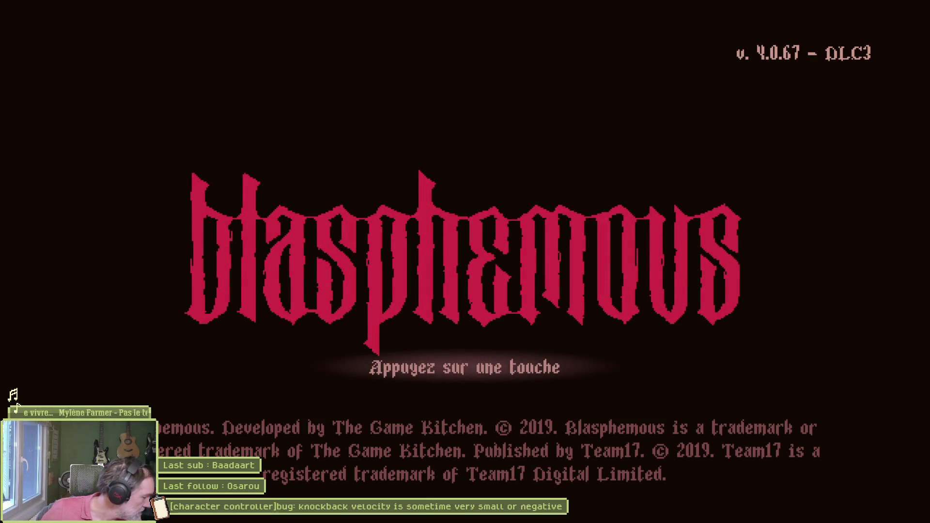
key(Return)
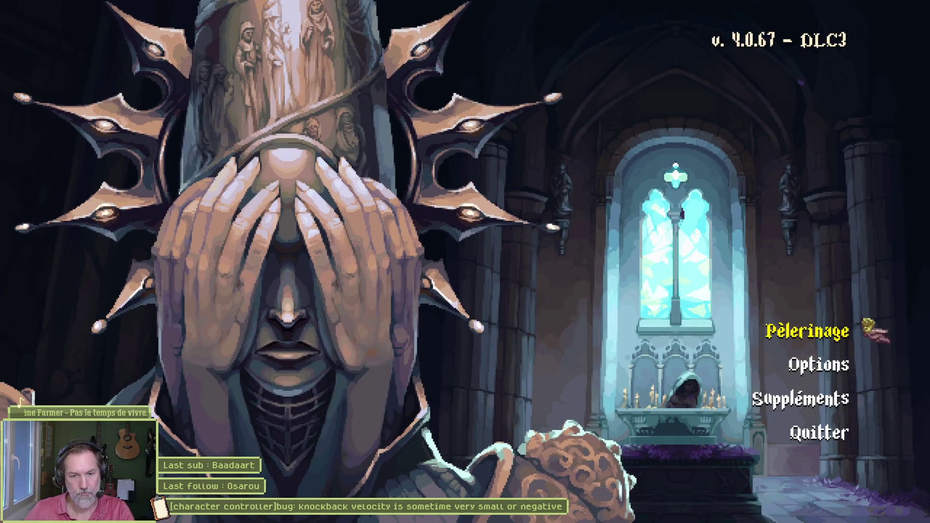
key(Up)
key(Return)
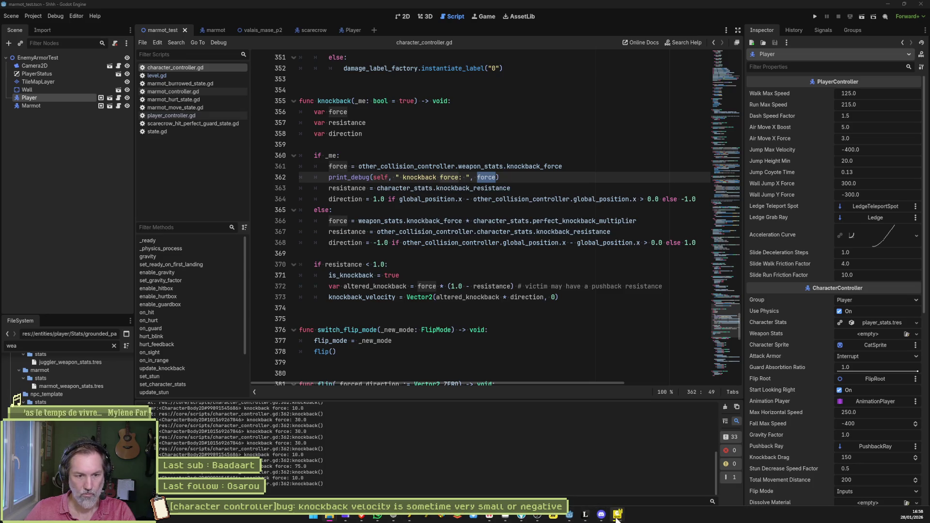
Bring a gameplay recording window forward and close the video window covering the script.
mouse_move(616, 517)
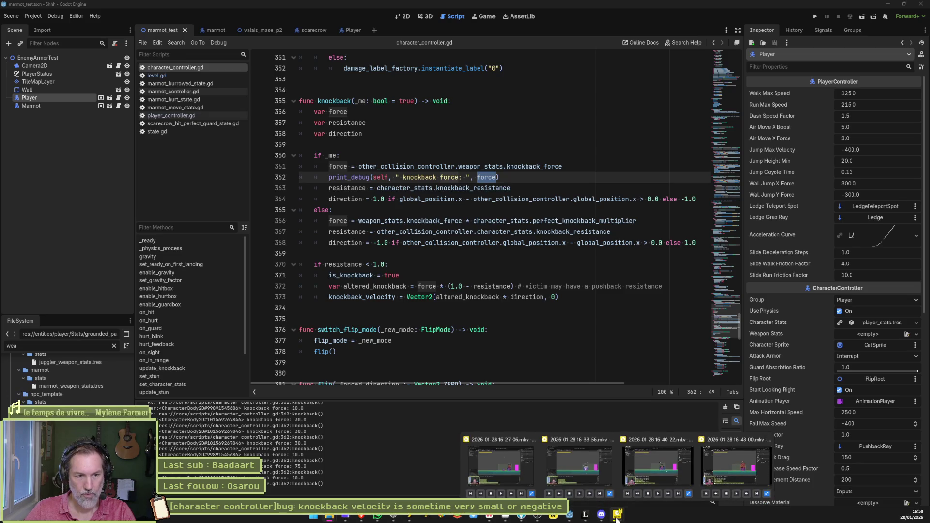
right_click(617, 517)
click(634, 493)
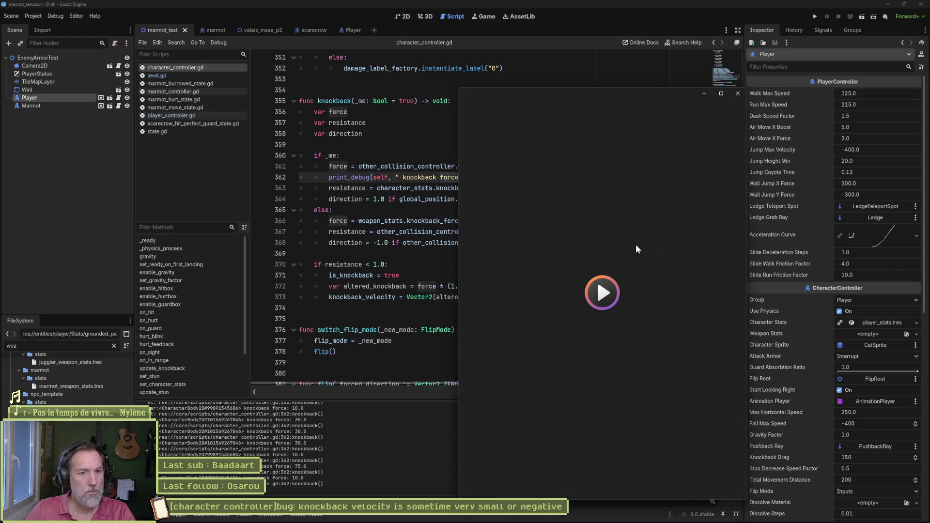
click(738, 93)
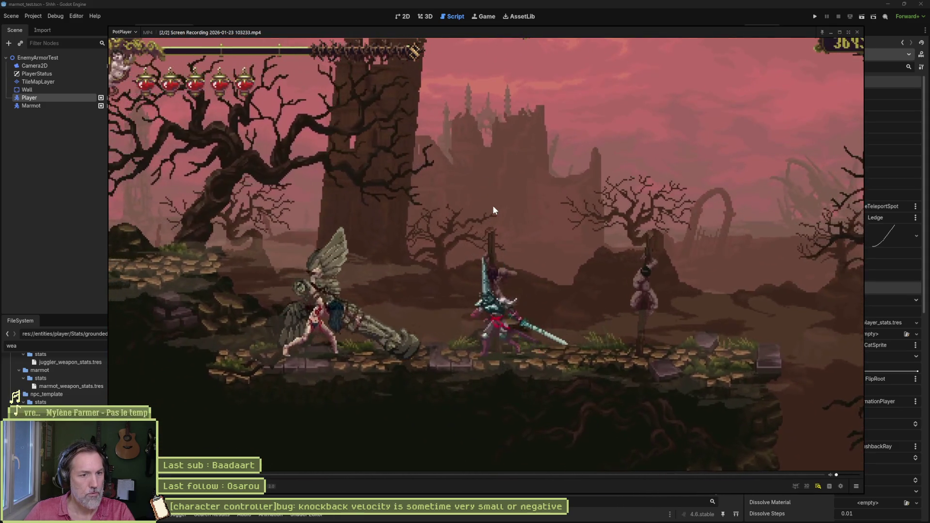
Pause and resume the Blasphemous 2 knockback footage, then close PotPlayer.
key(space)
key(space)
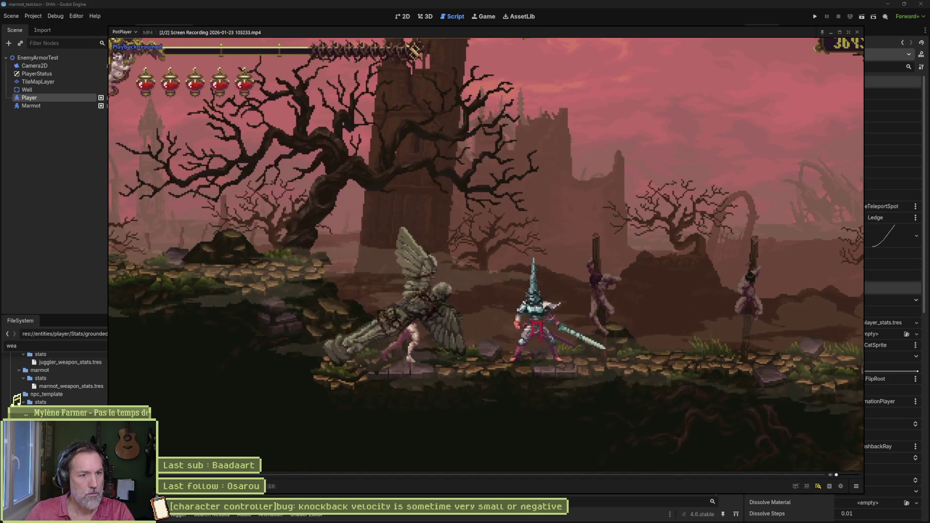
key(space)
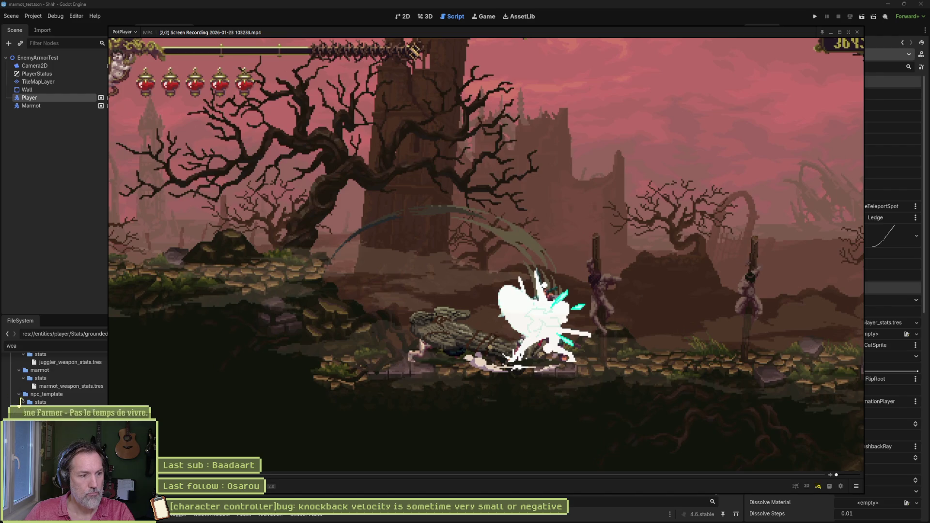
click(855, 34)
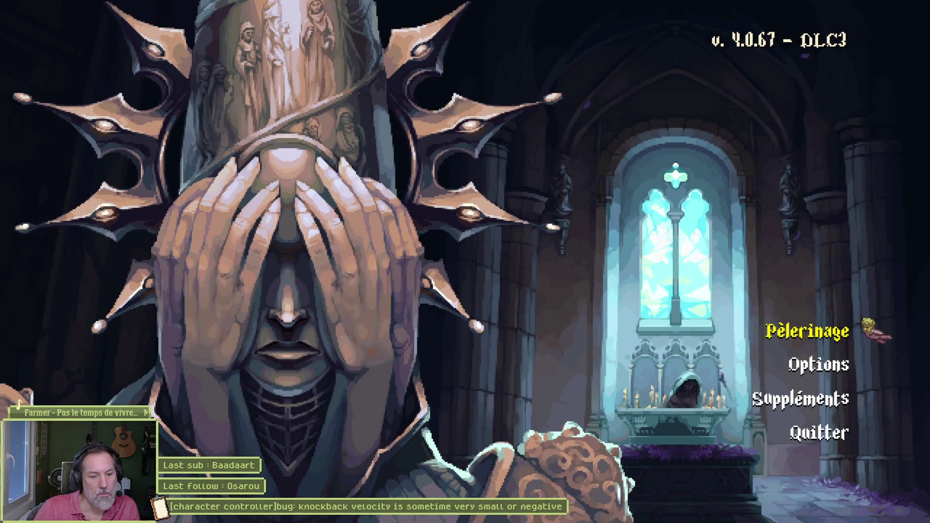
Load the pilgrimage in save slot 1 and run left to the shrine's mirror door.
key(Return)
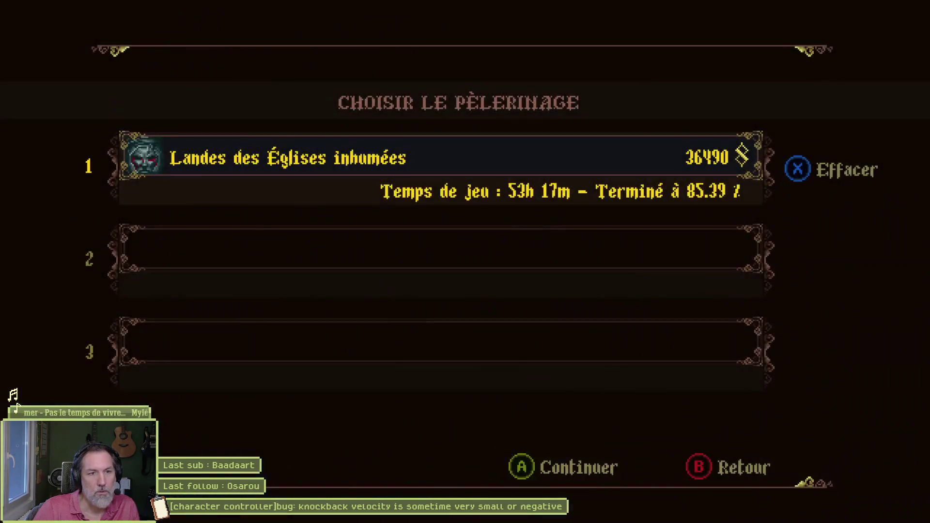
key(Return)
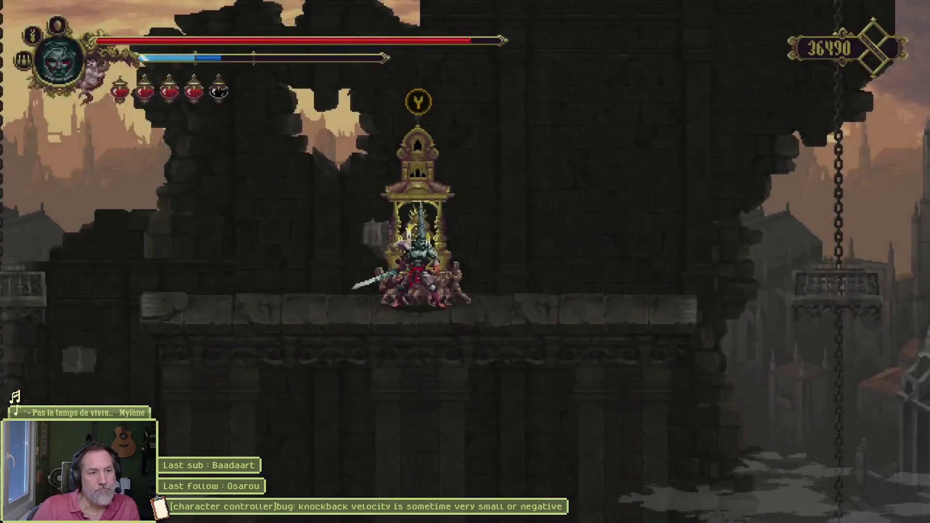
key(Left)
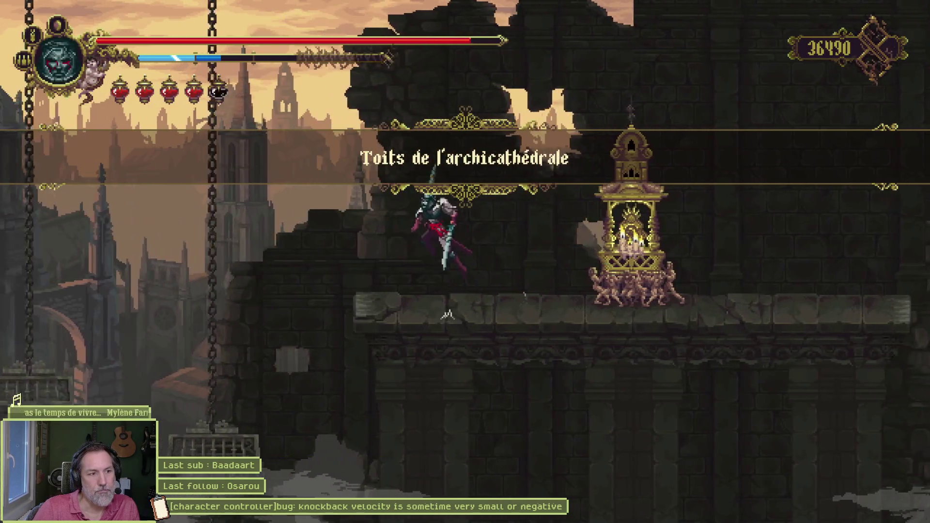
key(Left)
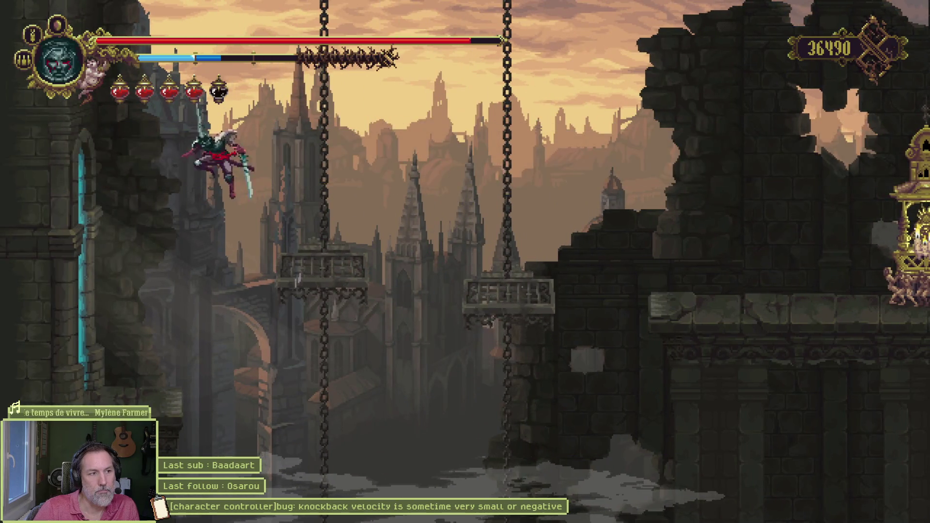
key(Left)
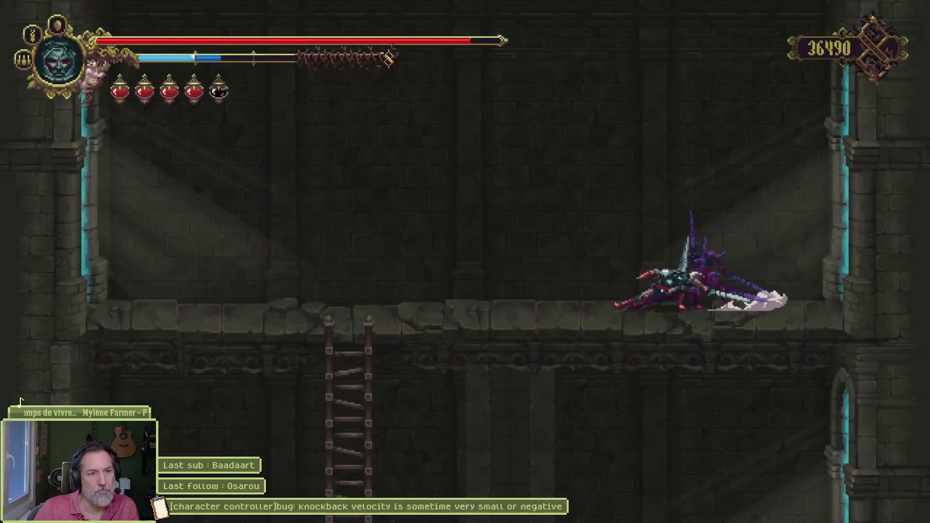
key(Left)
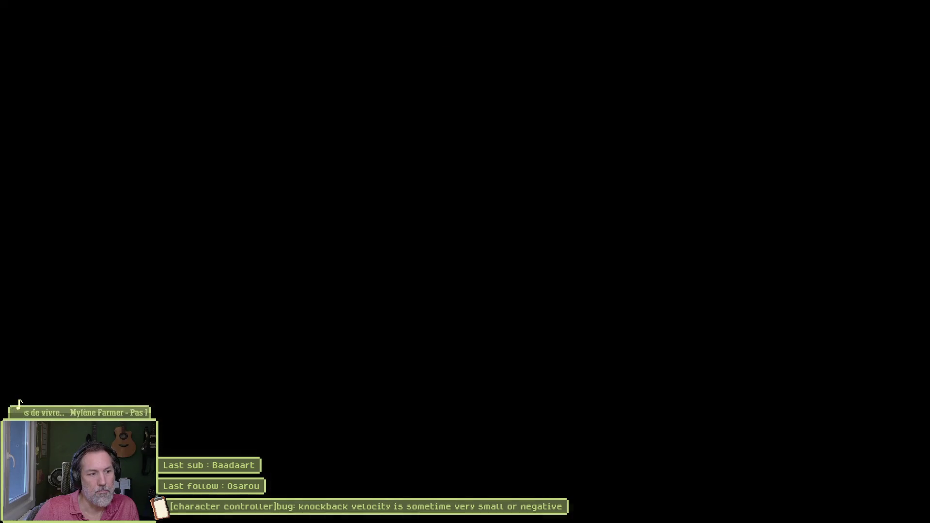
key(Left)
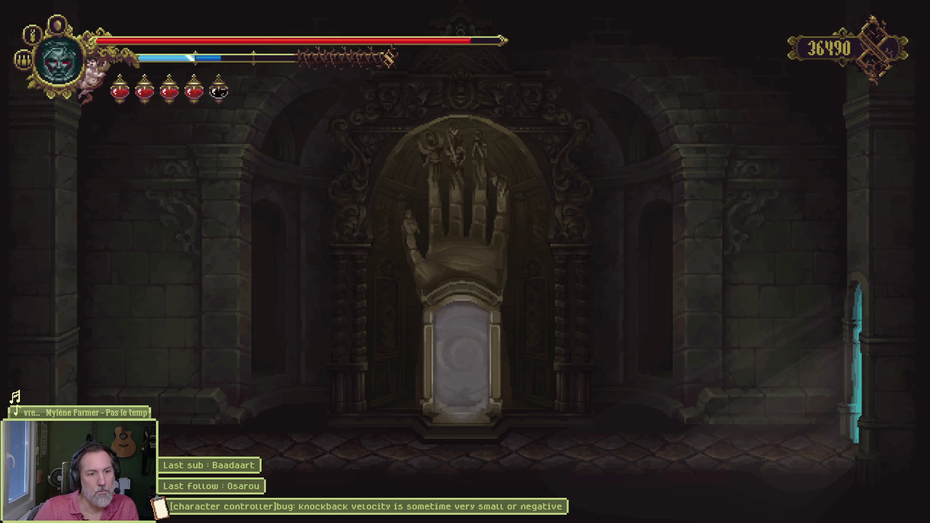
Fast-travel to Albero from the Cvstodia map.
key(Up)
key(Down)
key(Down)
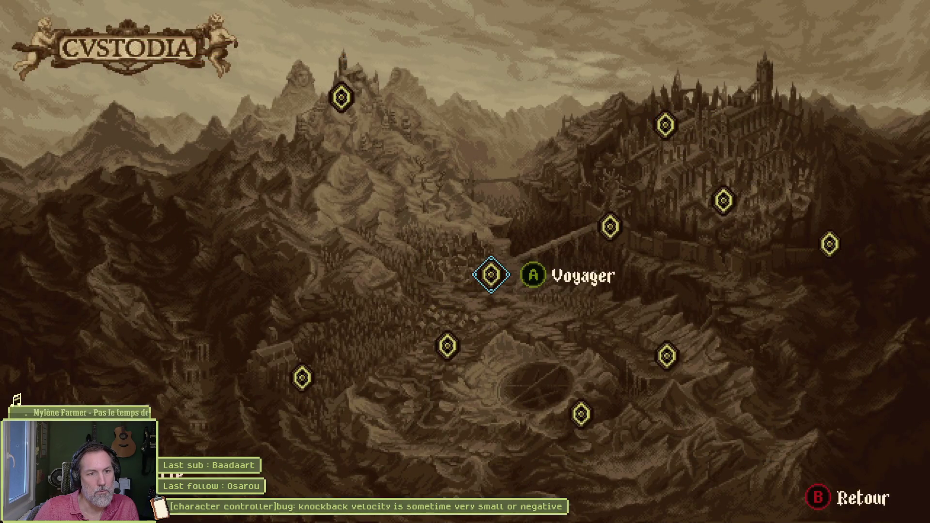
key(Down)
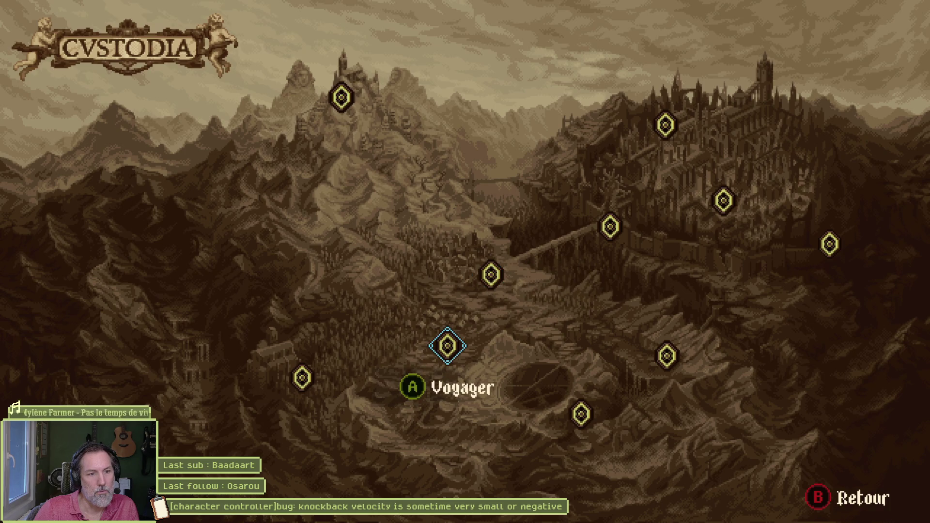
key(Return)
Run right through Albero, climbing ladders and attacking enemies, out past the graveyard.
key(Right)
key(shift)
key(Right)
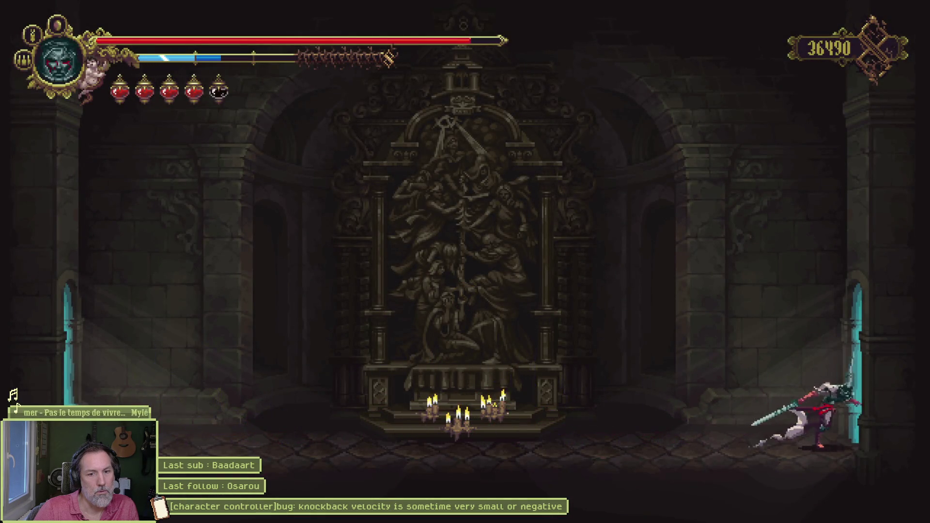
key(Right)
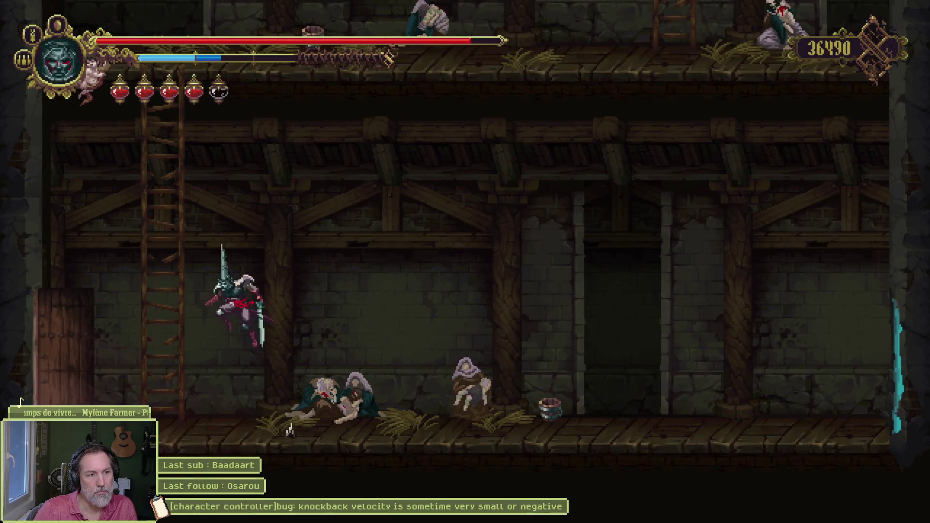
key(Up)
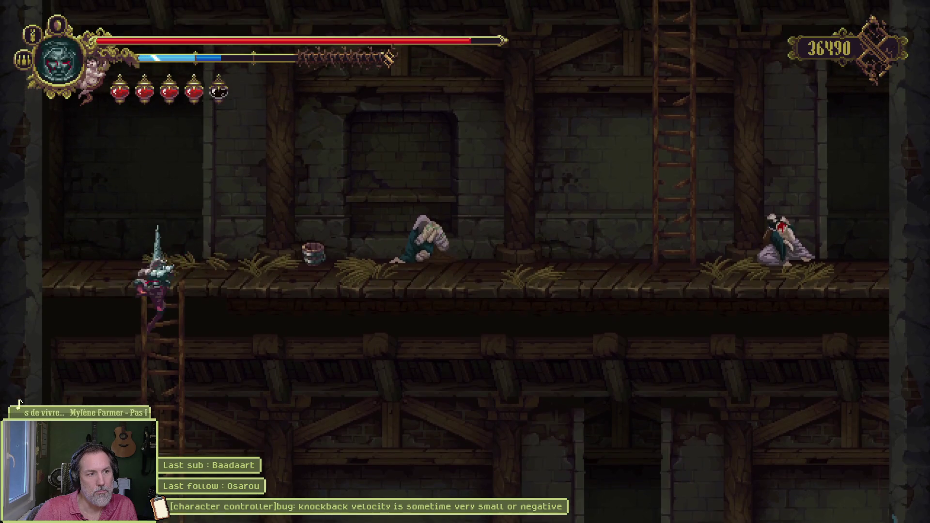
key(Right)
key(Up)
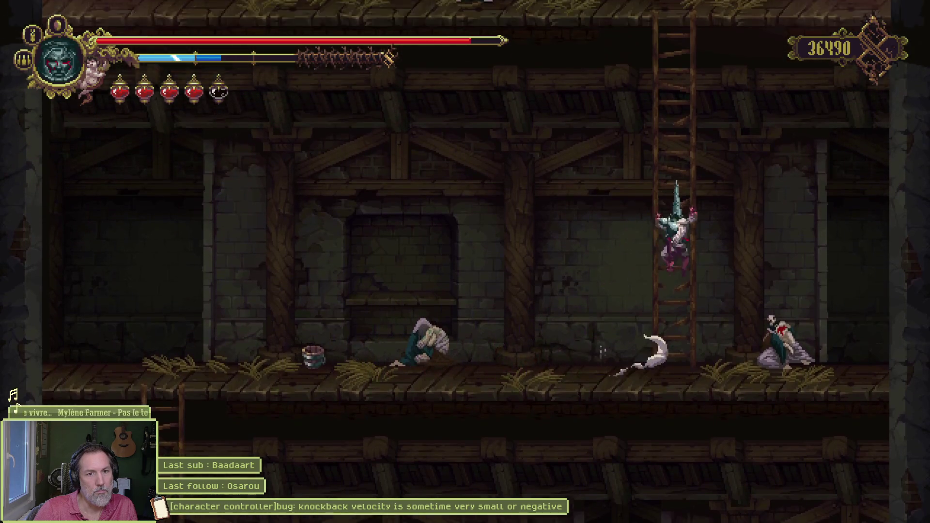
key(Up)
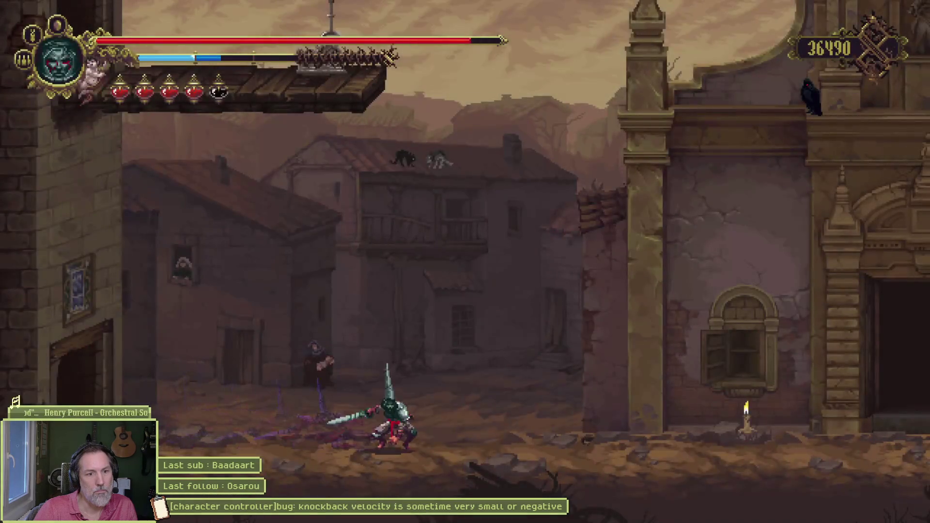
key(Right)
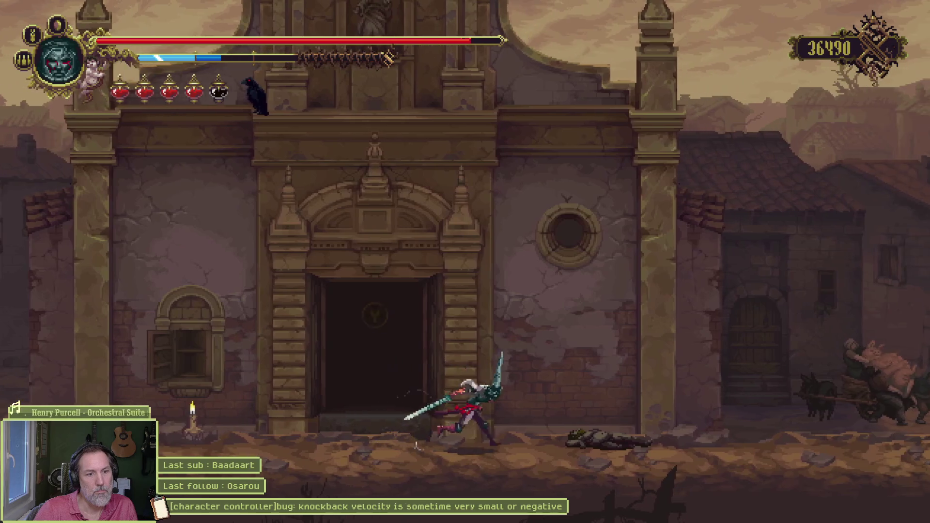
key(Right)
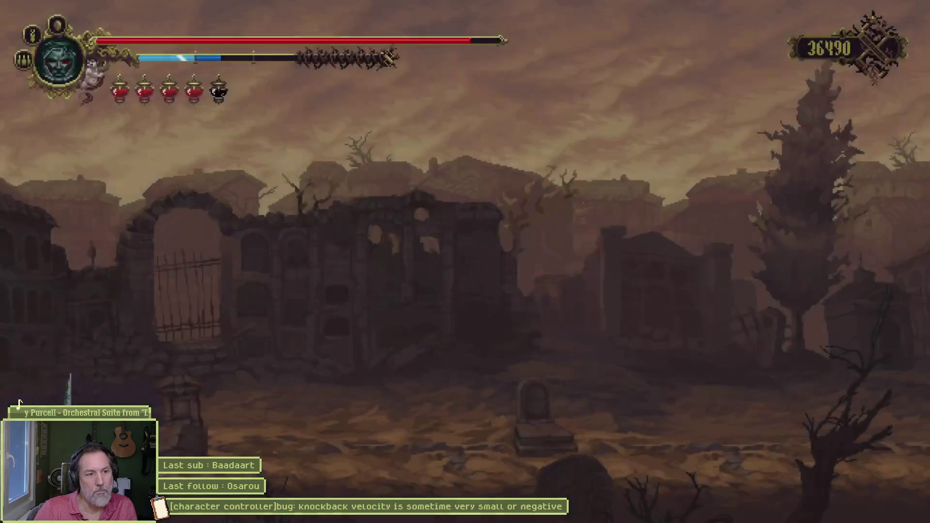
key(Right)
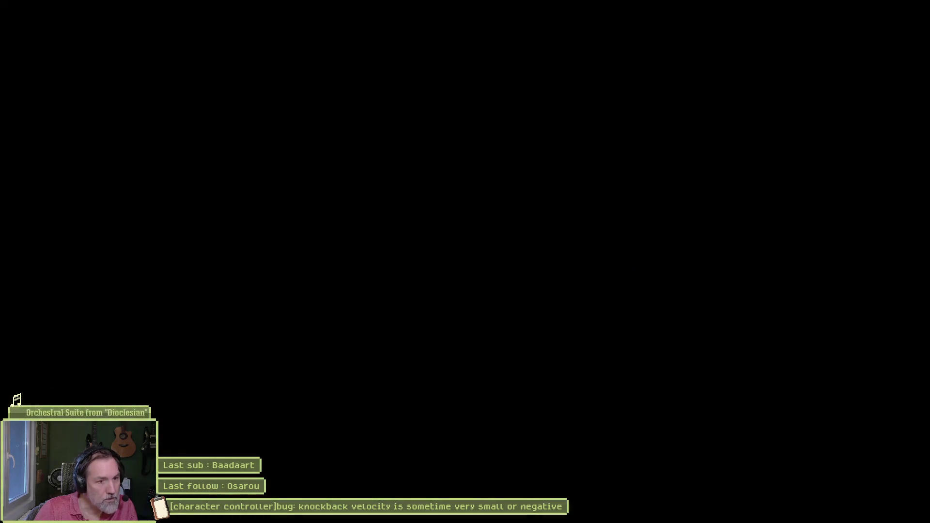
Fight through the Albero graveyard with slashes, plunging attacks and dashes.
key(Left)
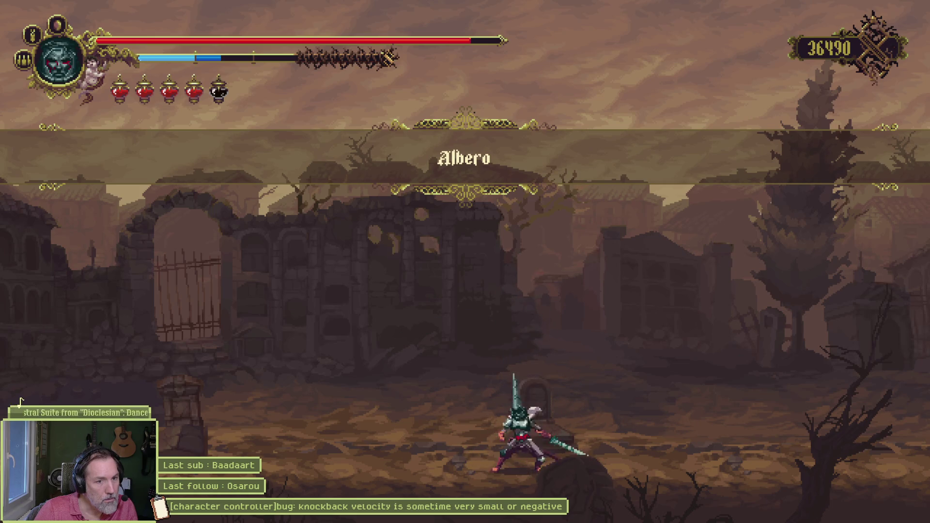
key(k)
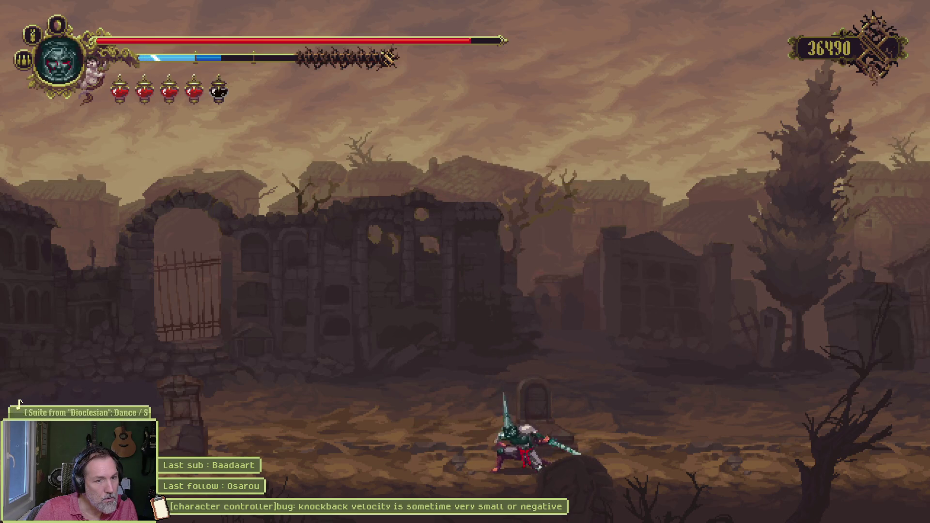
key(space)
key(k)
key(Left)
key(shift)
key(space)
key(k)
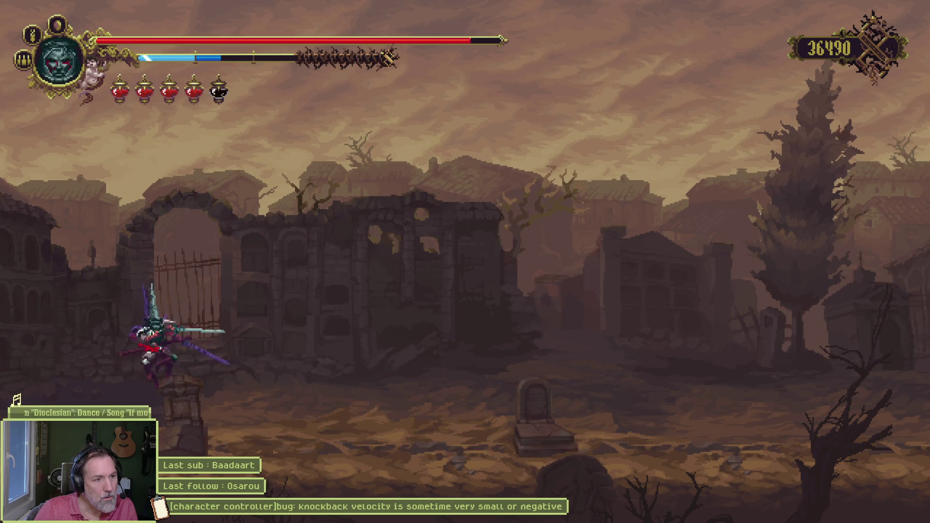
key(Right)
key(shift)
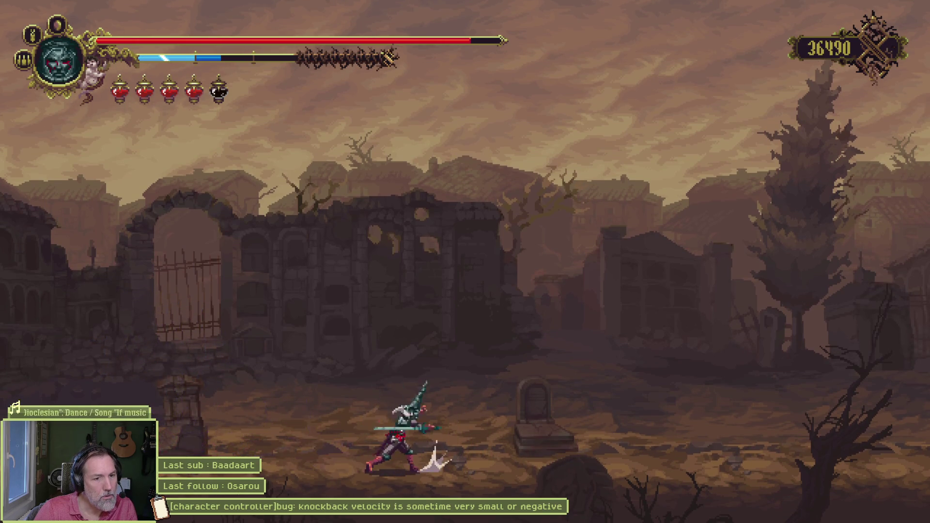
key(Right)
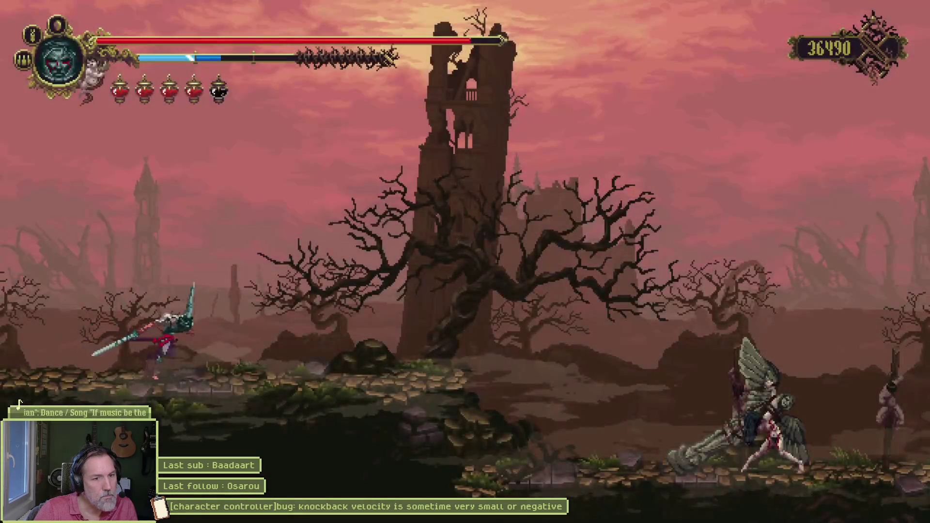
Dash and jump right across the ledges past the enemies, attacking those ahead.
key(Right)
key(shift)
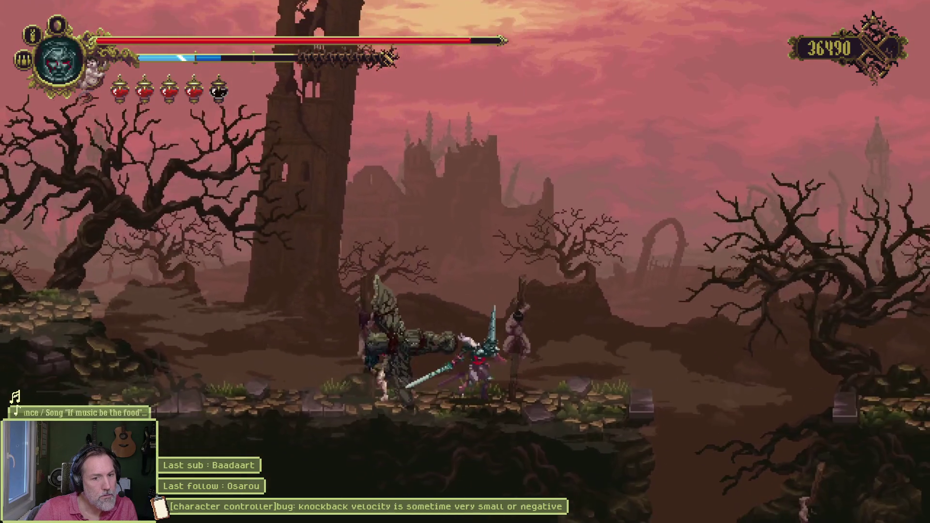
key(Right)
key(space)
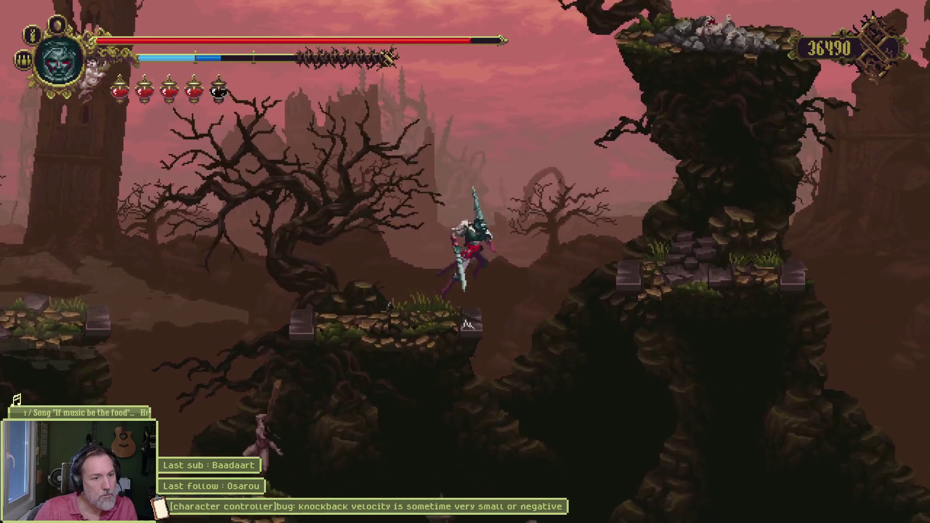
key(Right)
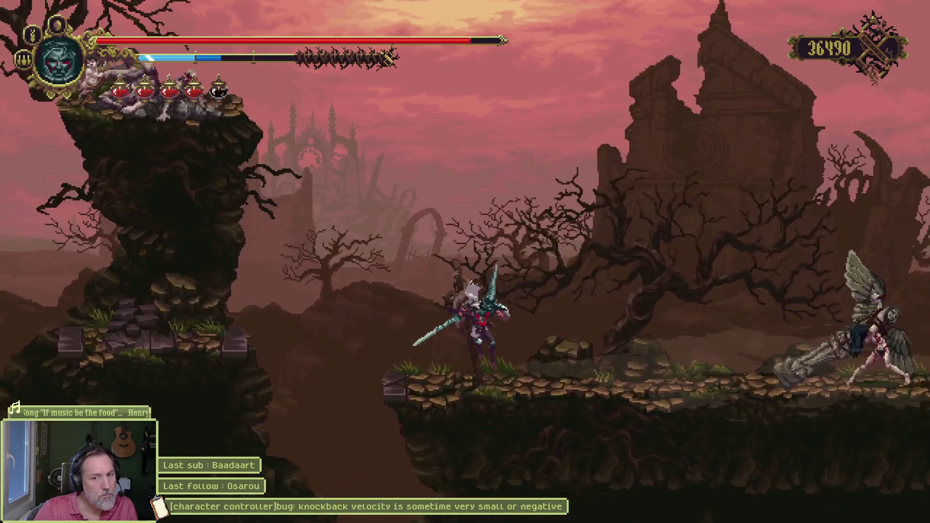
key(Right)
key(space)
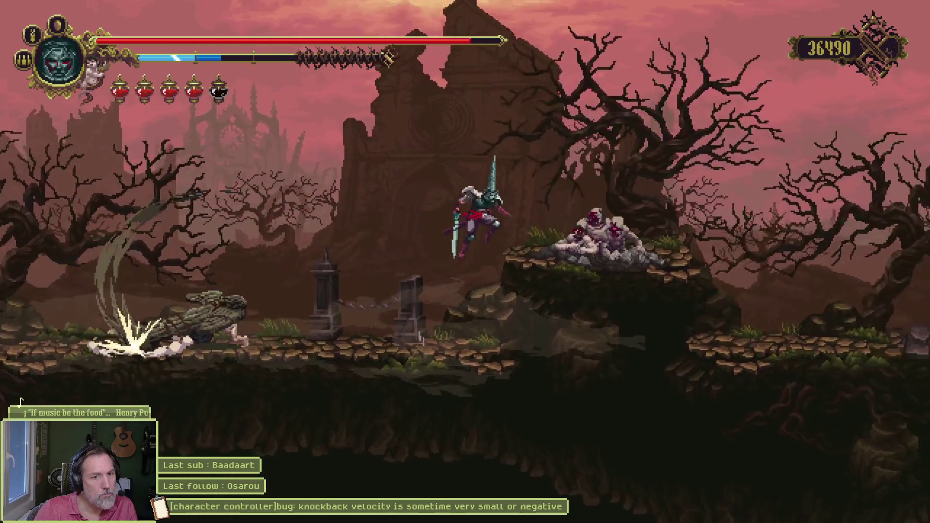
key(Right)
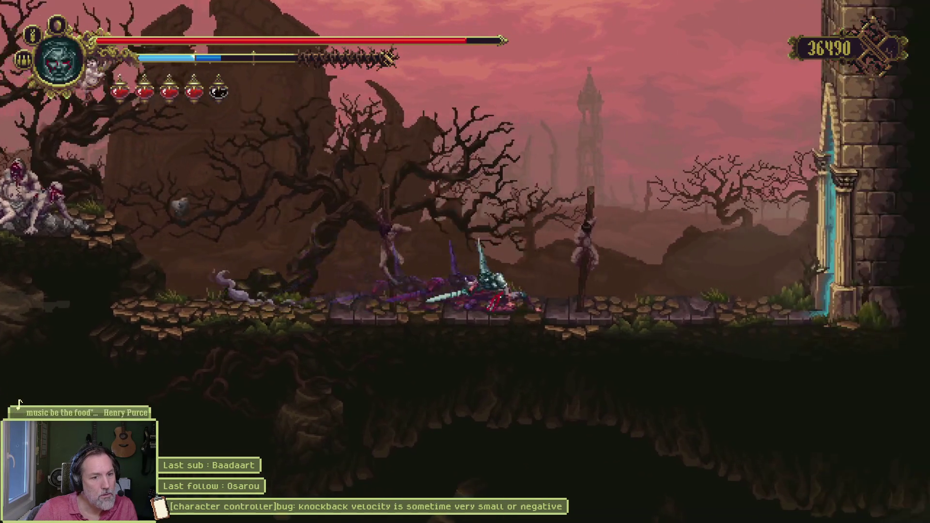
key(Right)
key(Right)
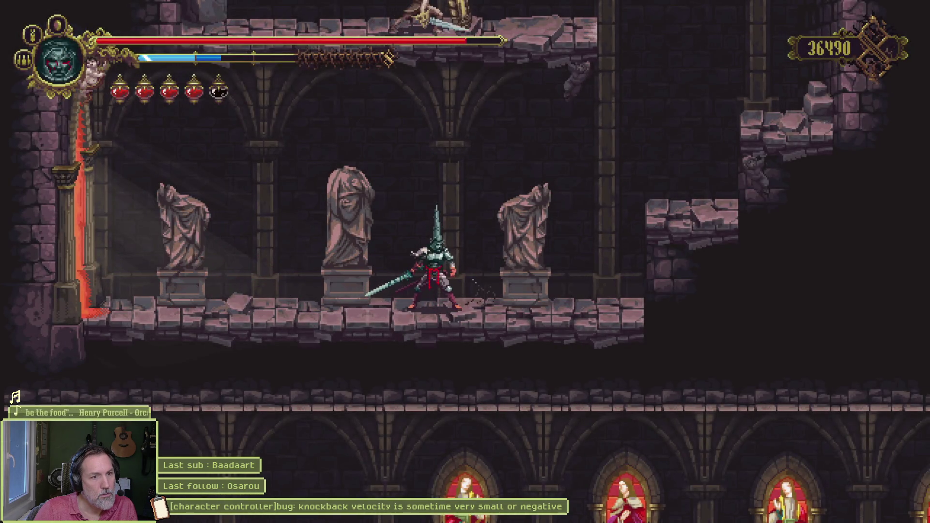
Check the area map, climb to the upper floor facing the statue enemy, then return to Godot.
key(m)
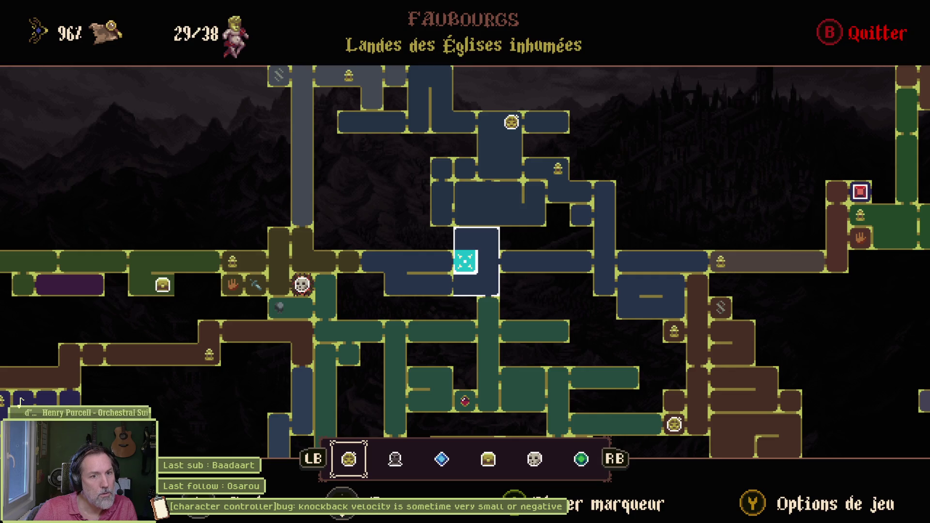
key(Escape)
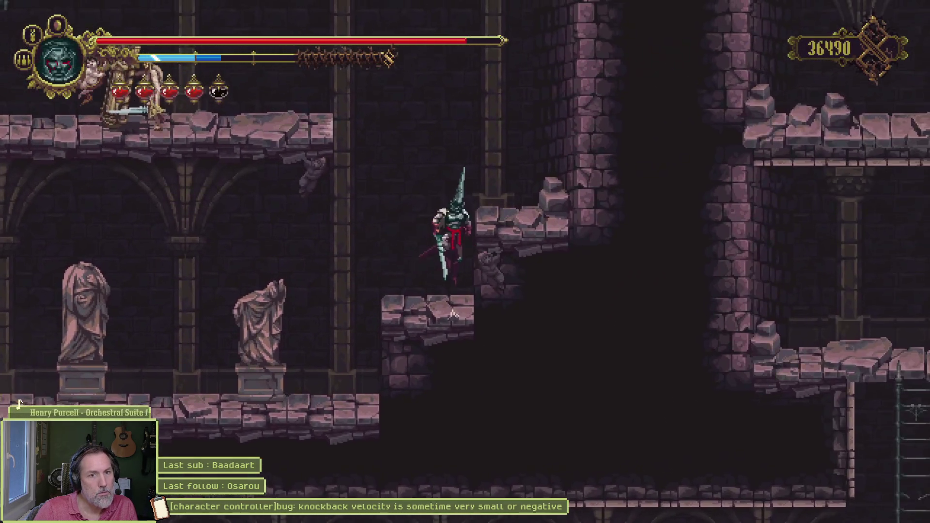
key(space)
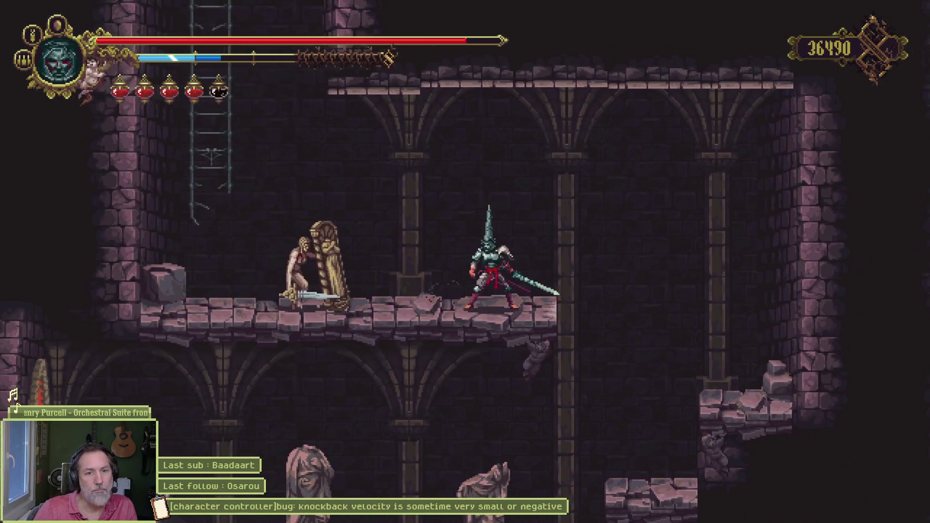
key(Left)
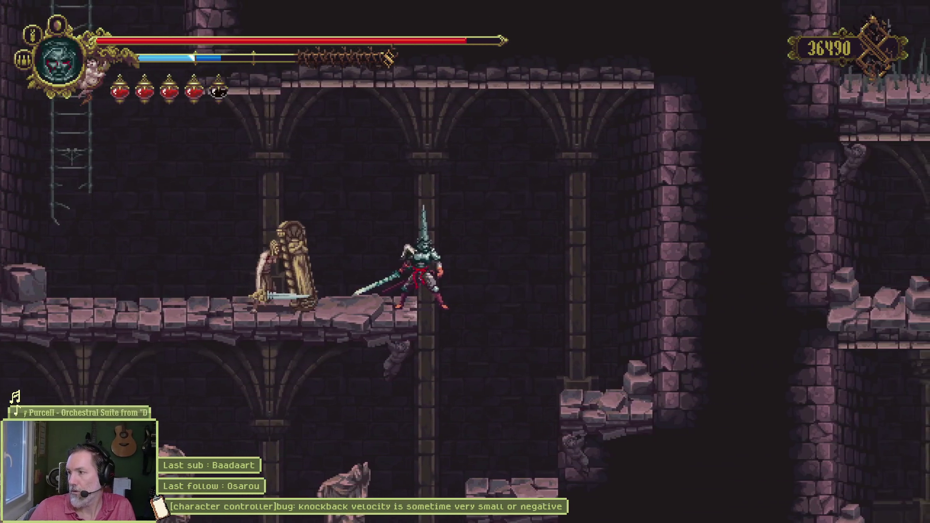
key(F8)
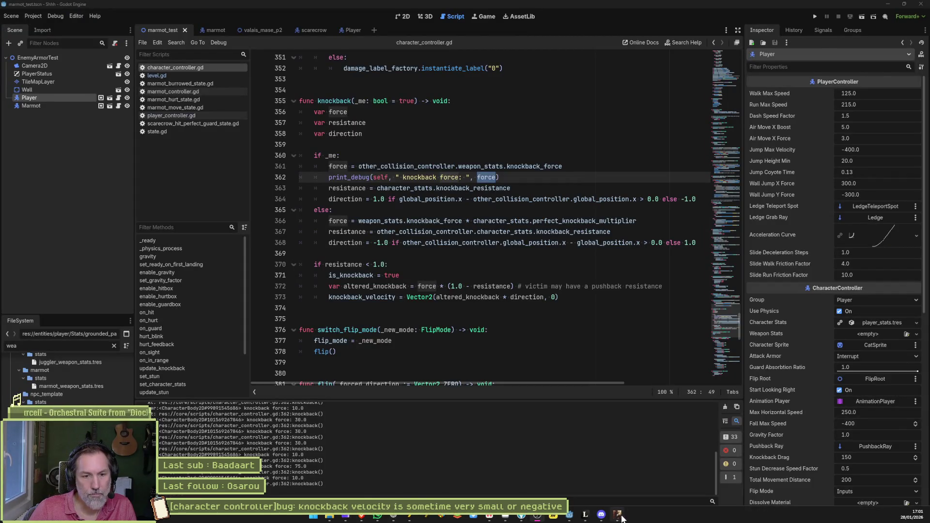
Bring the Blasphemous game window back in front of the Godot editor.
click(619, 516)
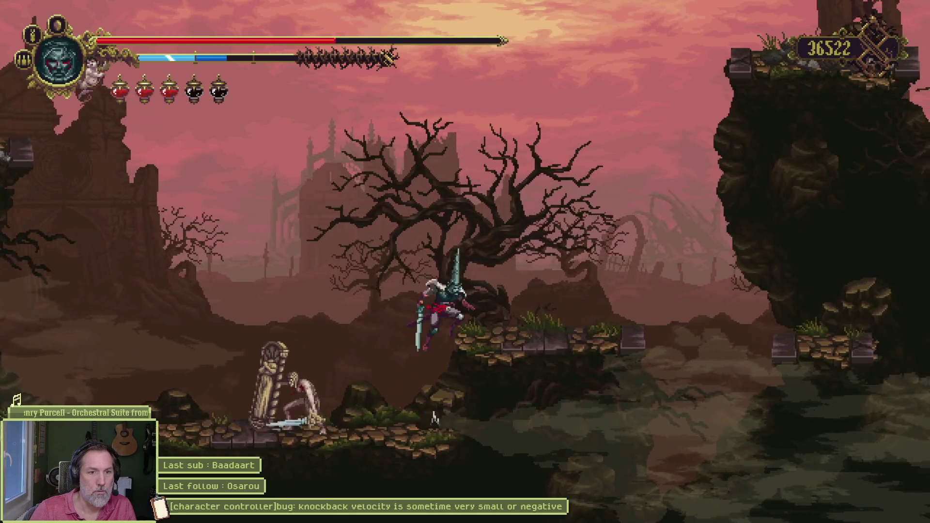
Run right over the corpse pile, attack the winged enemy, and check the Faubourgs map.
key(Right)
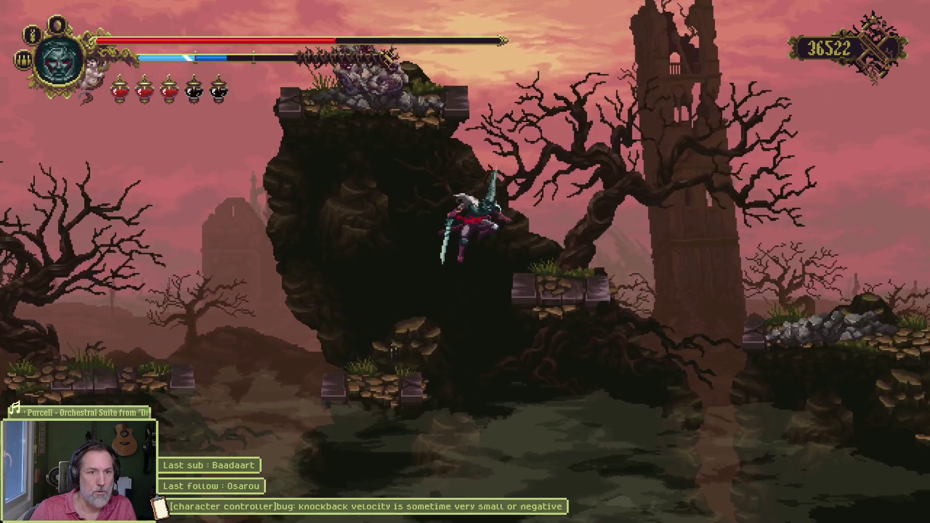
key(Right)
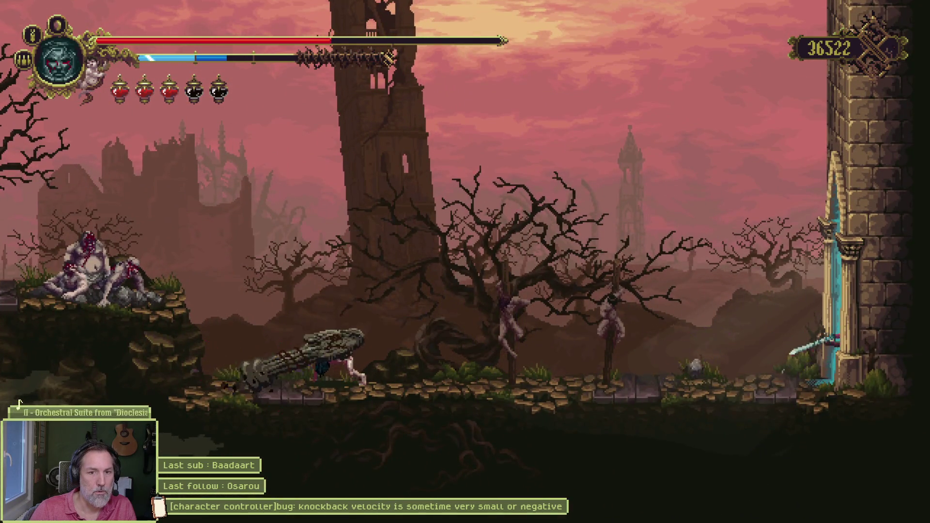
key(Tab)
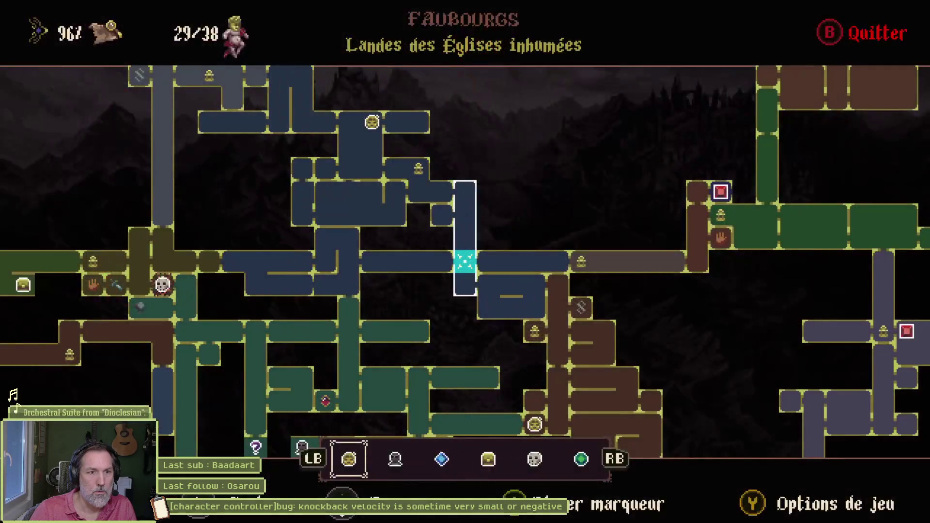
key(Tab)
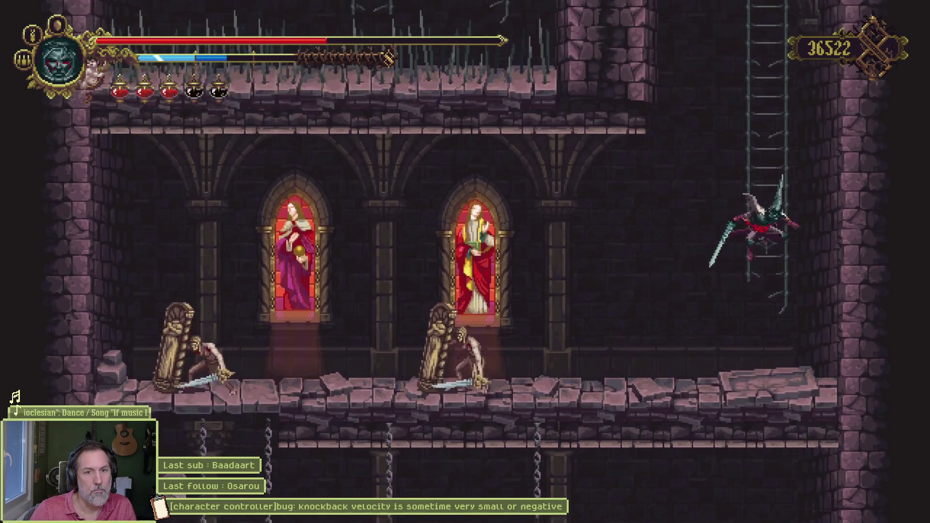
Use the right-hand ladder, view the area map, then climb the chains to the upper floor.
key(Down)
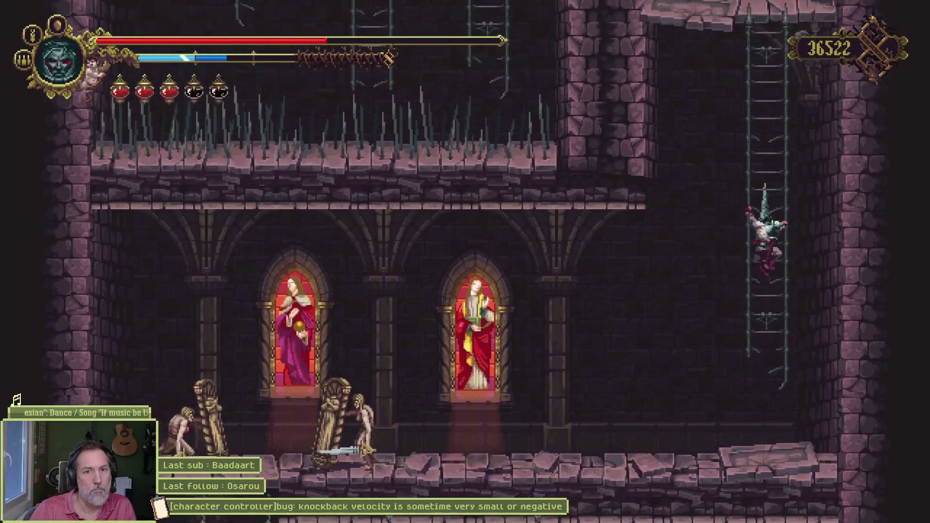
key(Up)
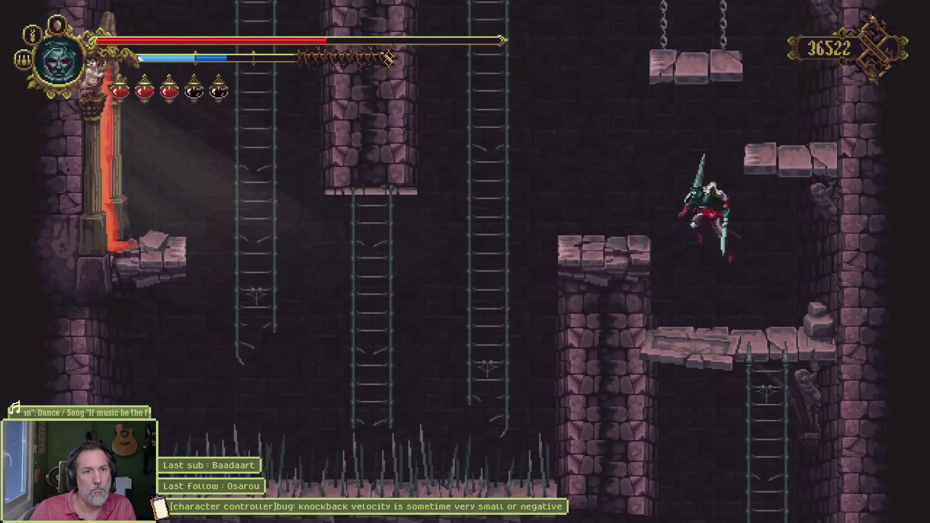
key(m)
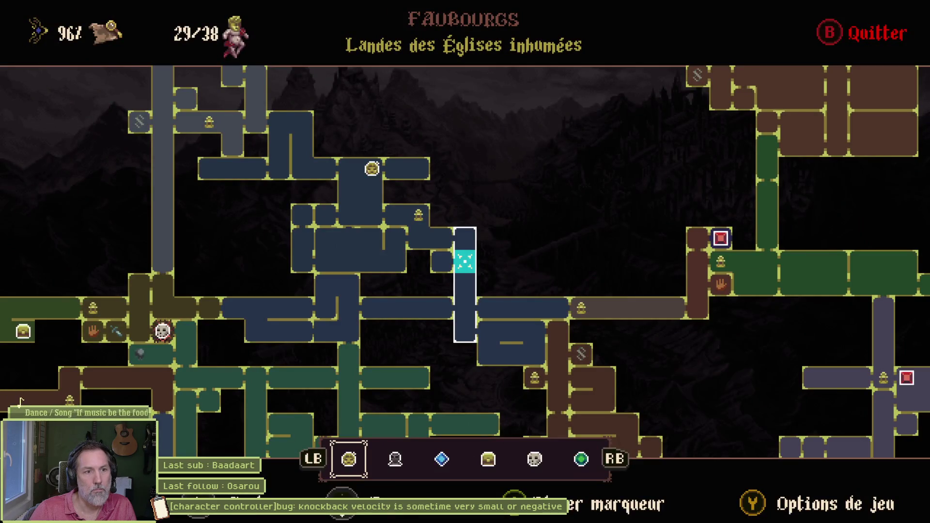
key(Escape)
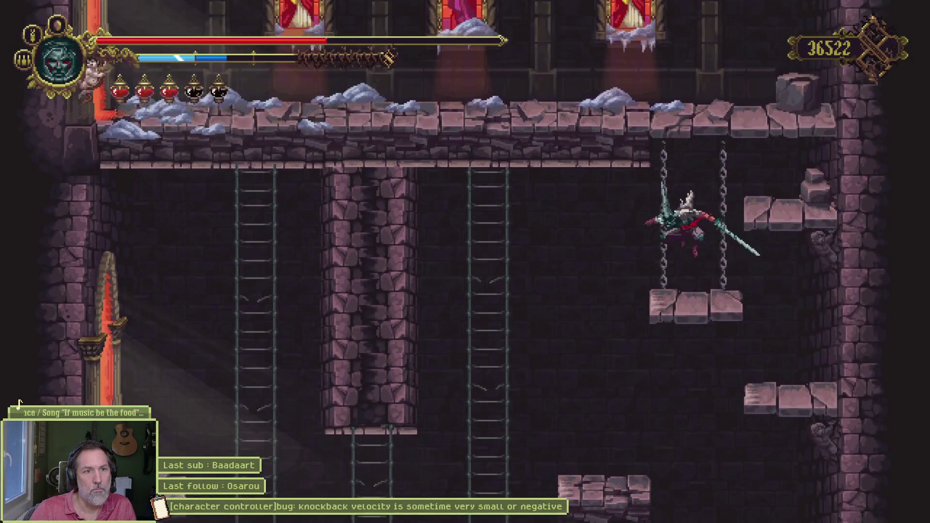
key(Up)
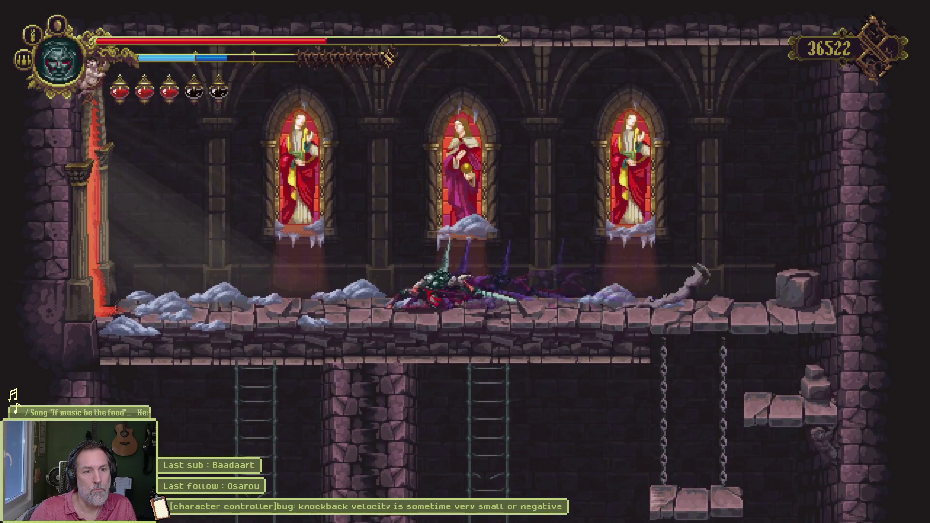
Head left into the snowy area, climbing the rock and cliff ledge toward the shrine.
key(Left)
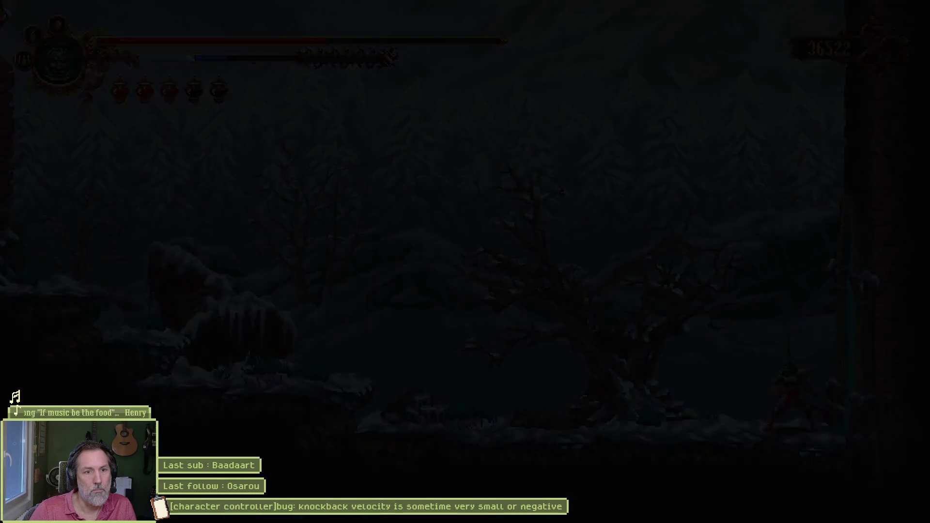
key(space)
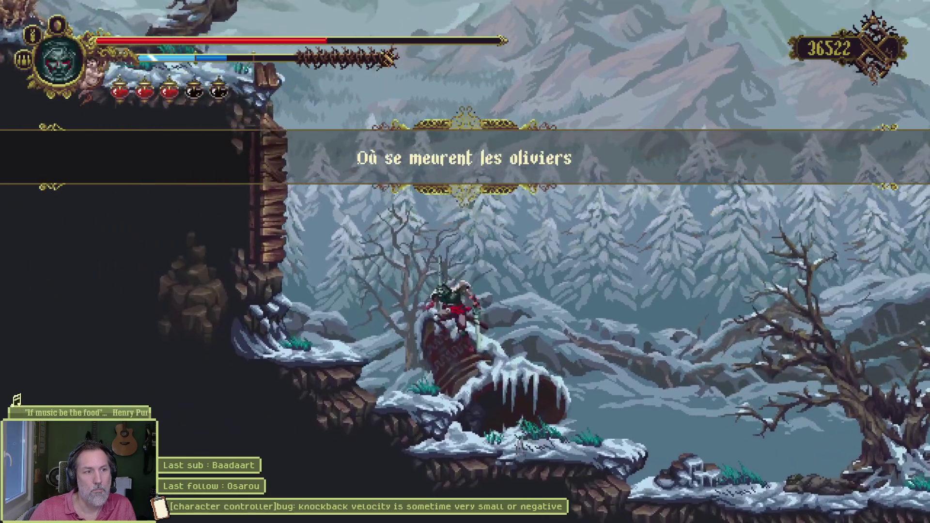
key(space)
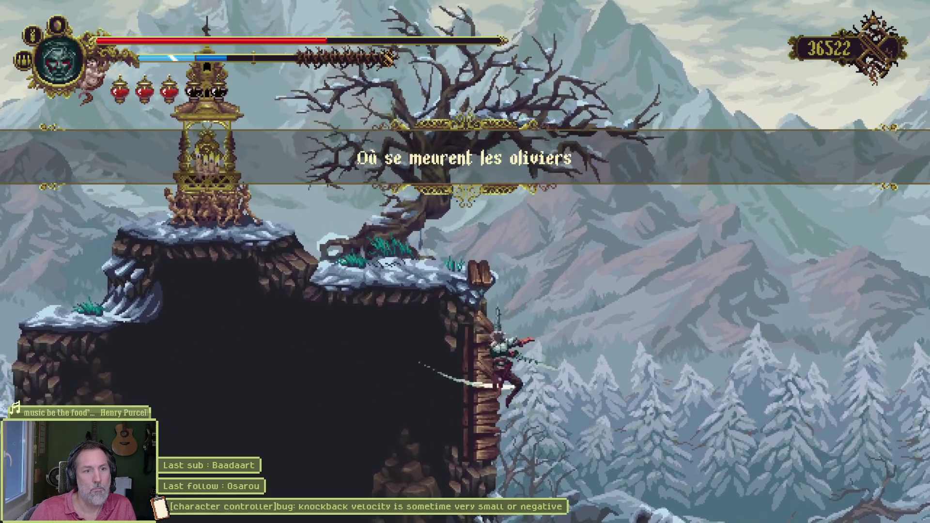
key(space)
key(Left)
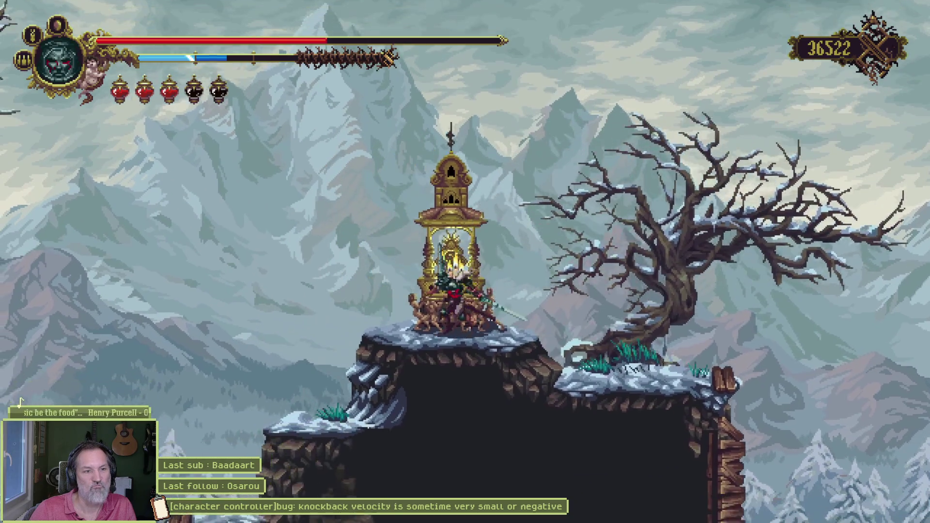
Rest at the shrine to refill health and flasks, check the Mea Culpa hearts, then switch to Godot.
key(e)
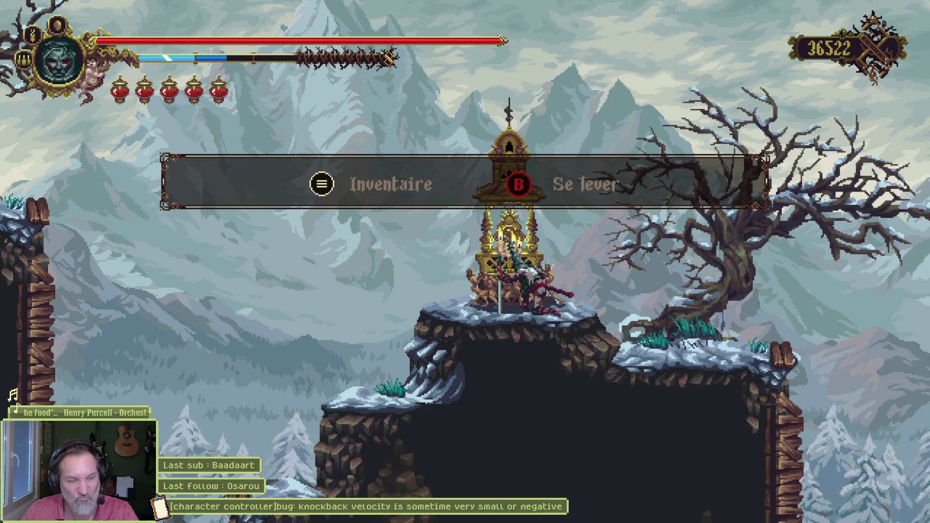
key(i)
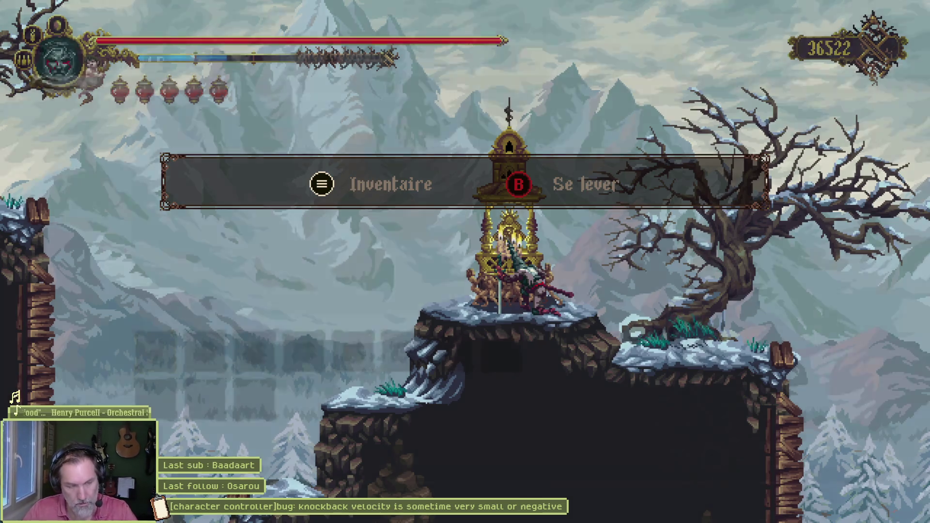
key(alt+Tab)
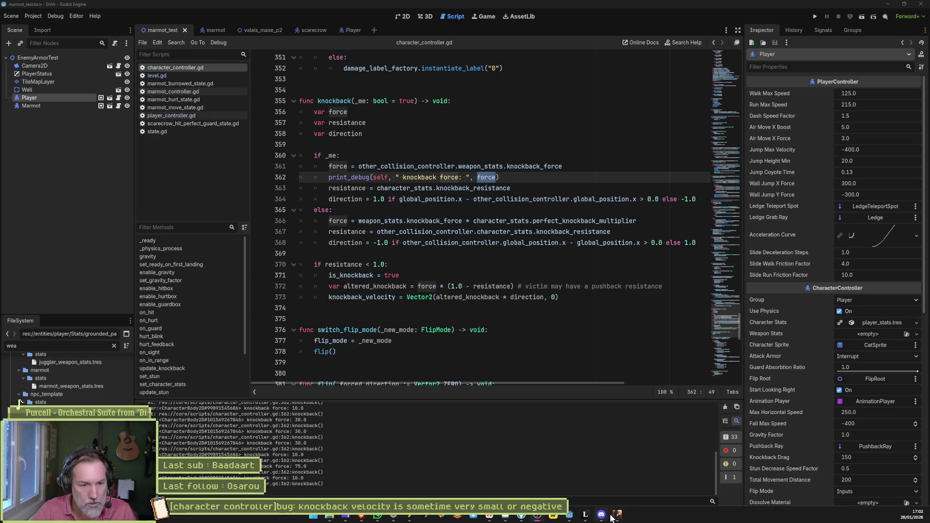
Return to the game's inventory, close it, and view the Cloître area map.
key(alt+Tab)
key(Escape)
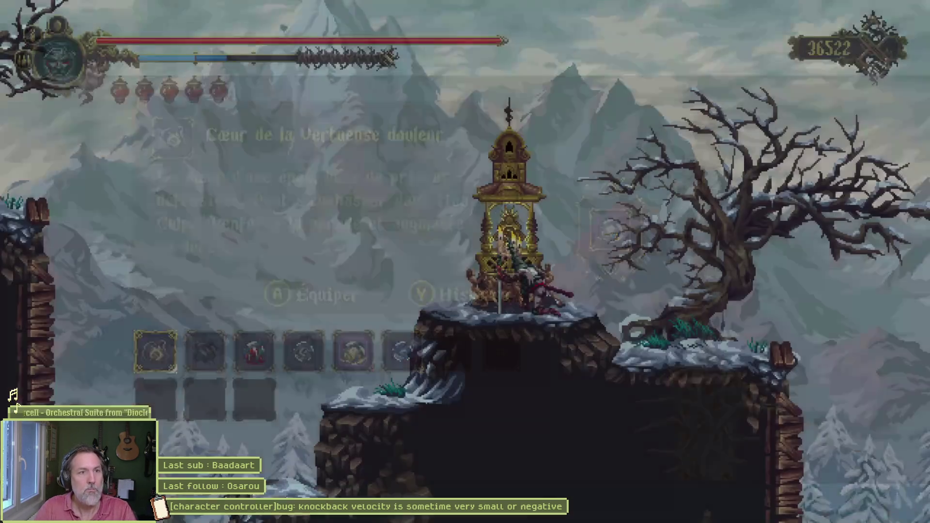
key(m)
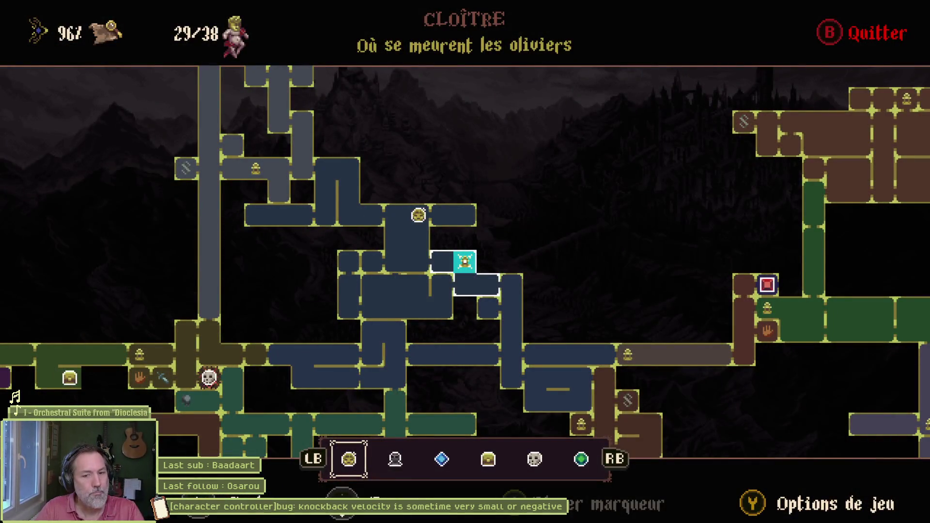
Go back to the main menu from Options, then choose Quitter on the title screen.
key(Escape)
key(Up)
key(Up)
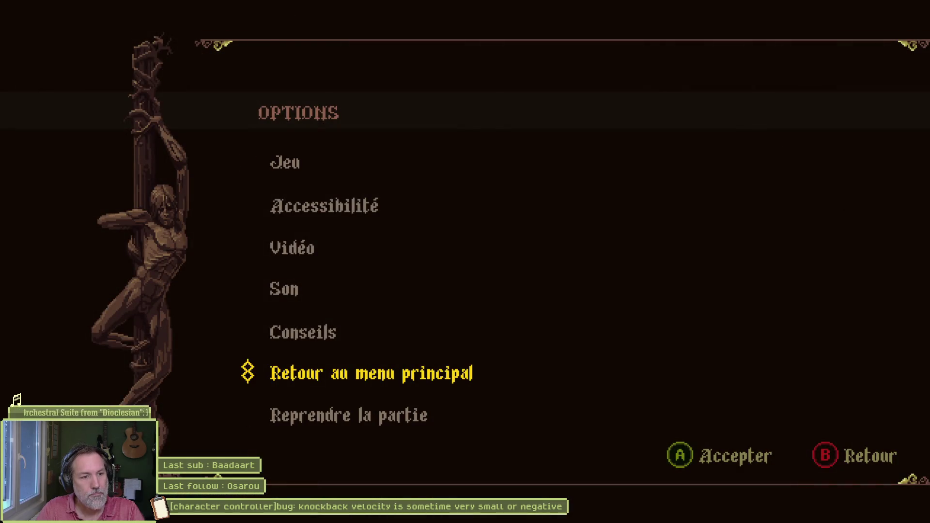
key(Return)
key(Up)
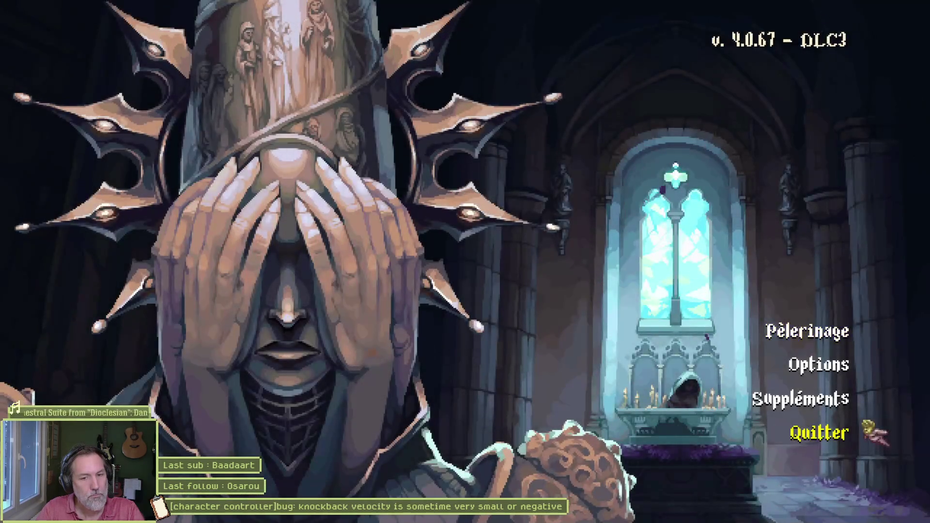
key(Return)
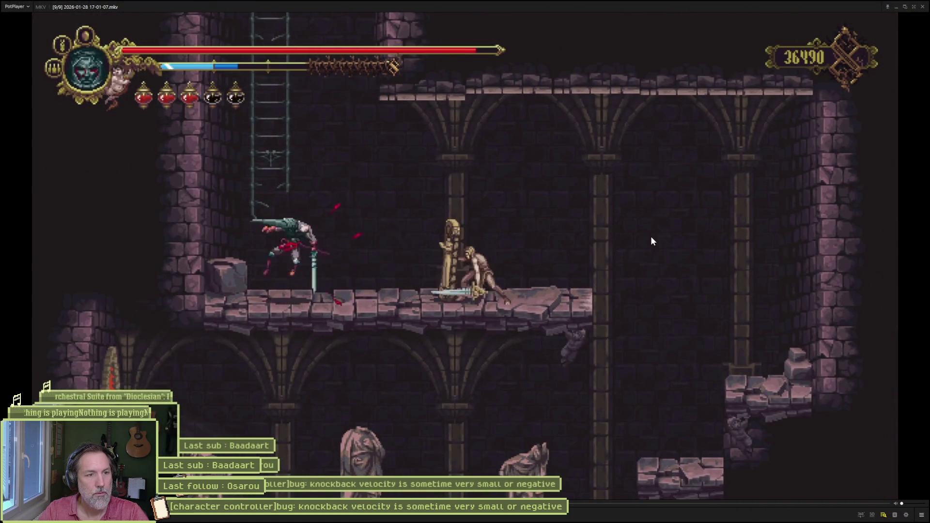
Pause the footage and step frames back and forth through the first shield-enemy hit, then resume.
key(space)
key(f)
key(f)
key(f)
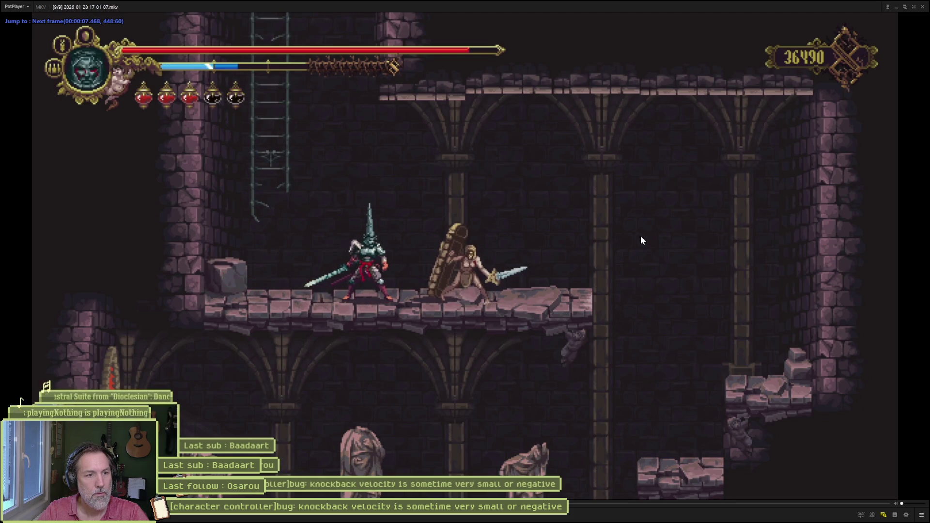
key(f)
key(f)
key(f)
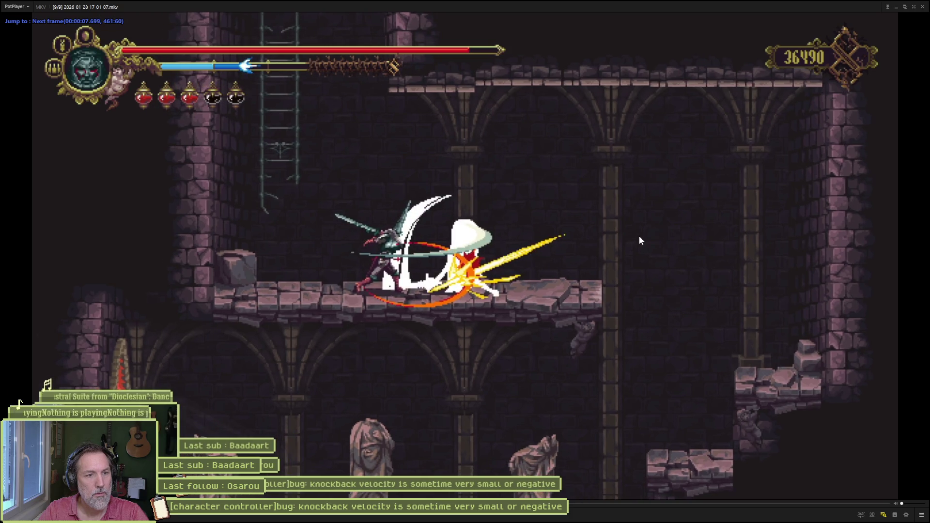
key(d)
key(d)
key(d)
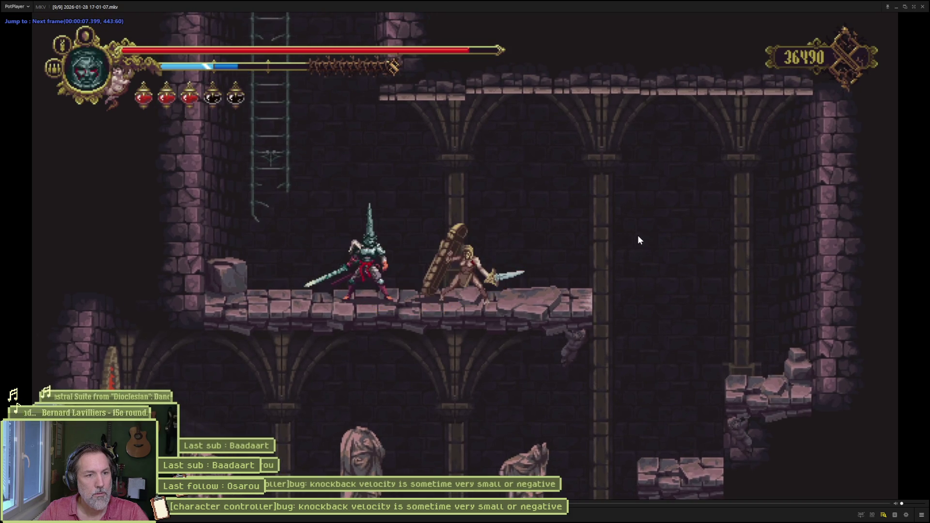
key(d)
key(f)
key(f)
key(f)
key(f)
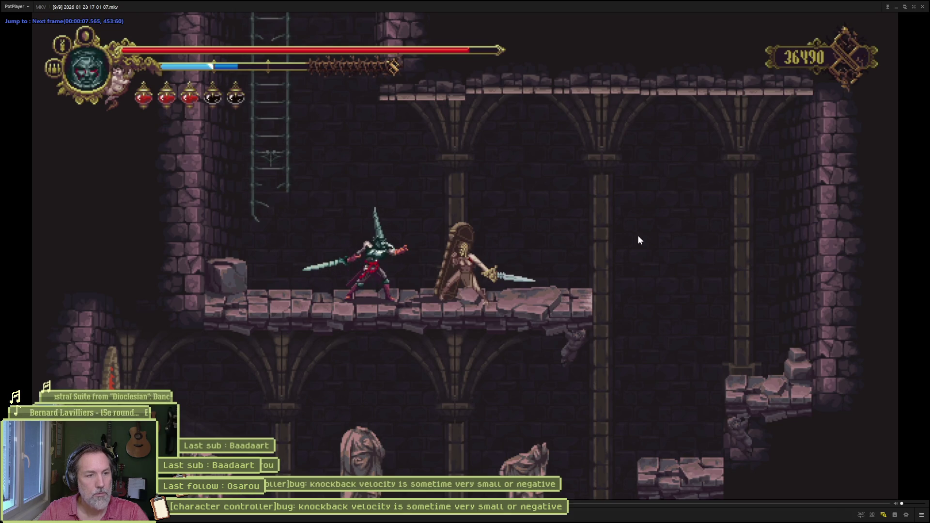
key(f)
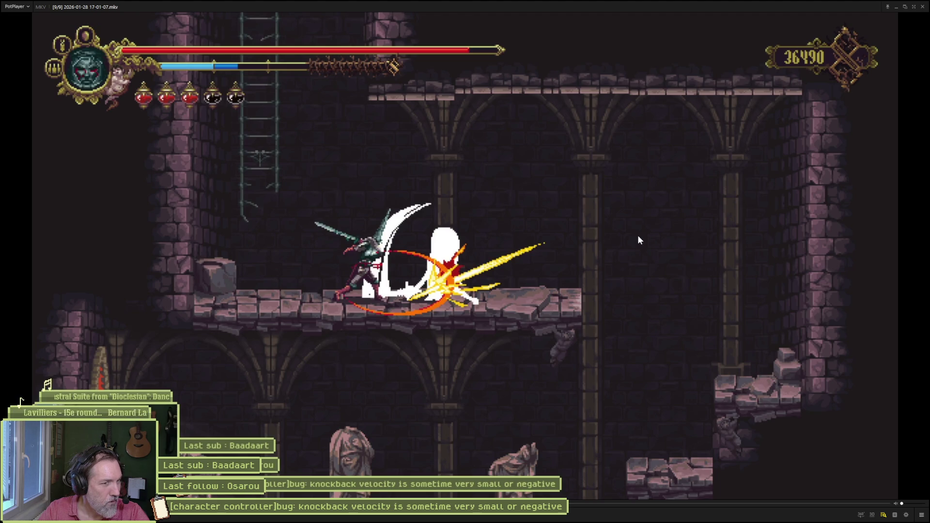
key(f)
key(f)
key(f)
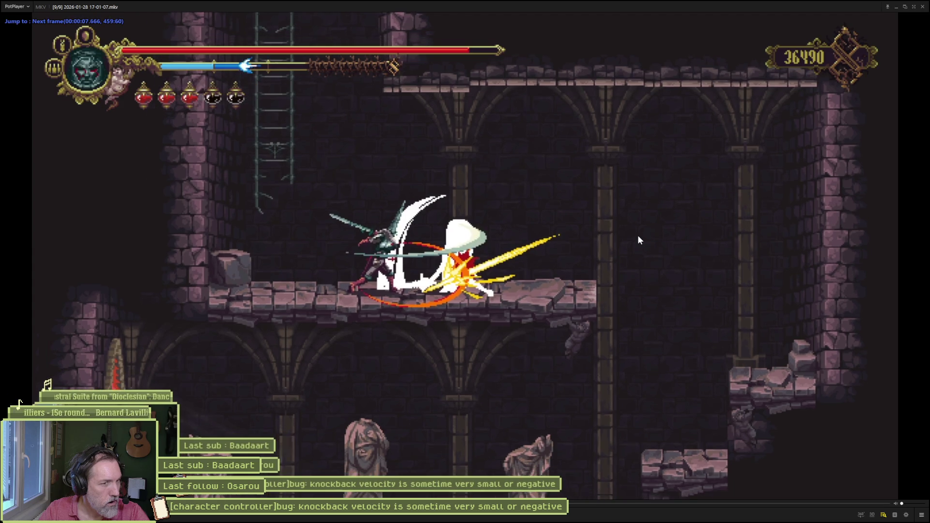
key(f)
key(f)
key(f)
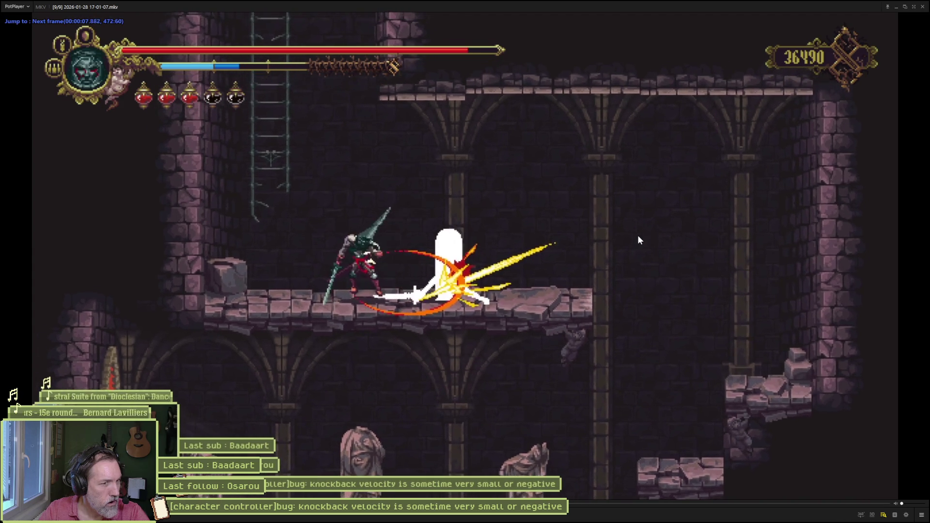
key(f)
key(f)
key(f)
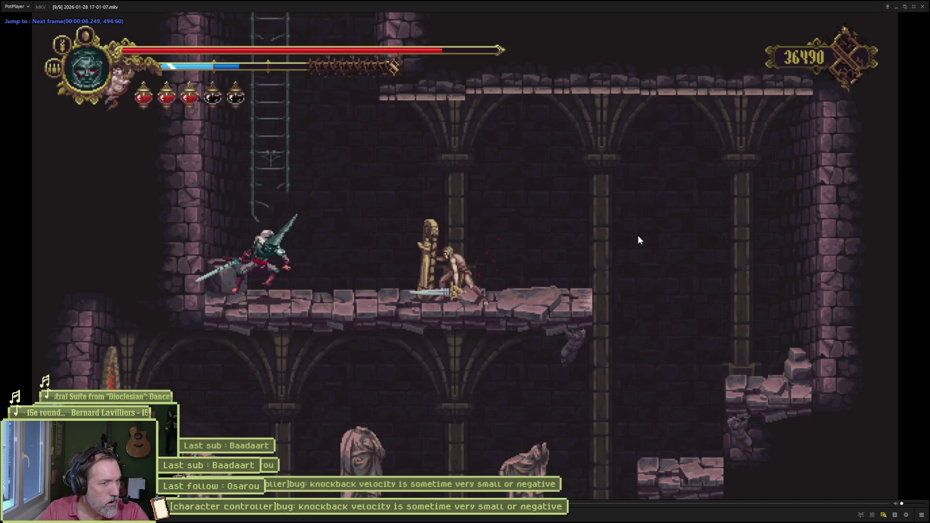
key(f)
key(f)
key(f)
key(space)
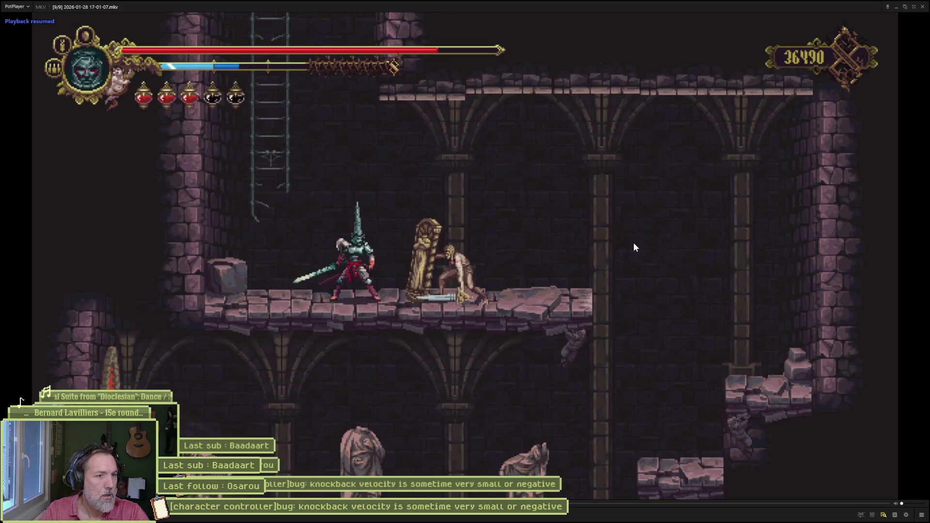
Pause again and re-step through the impact and enemy knockback, then resume playback.
key(space)
key(d)
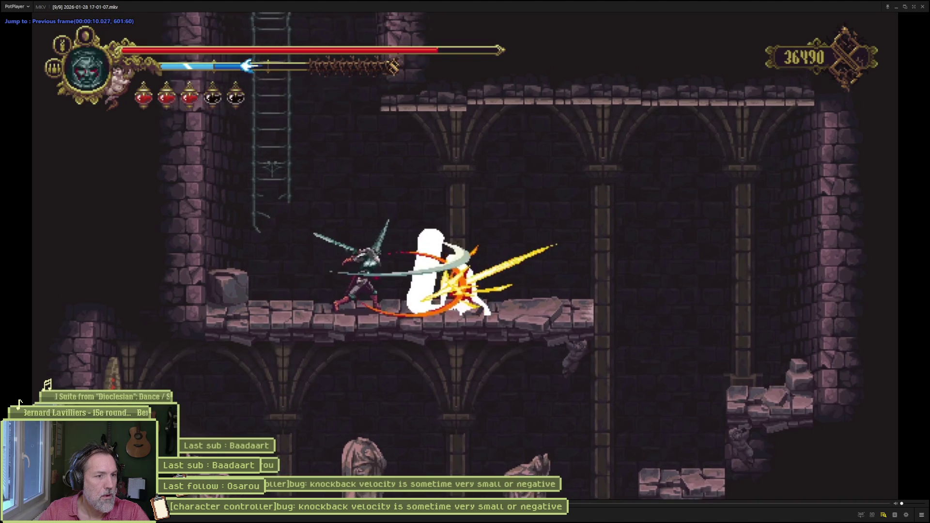
key(d)
key(f)
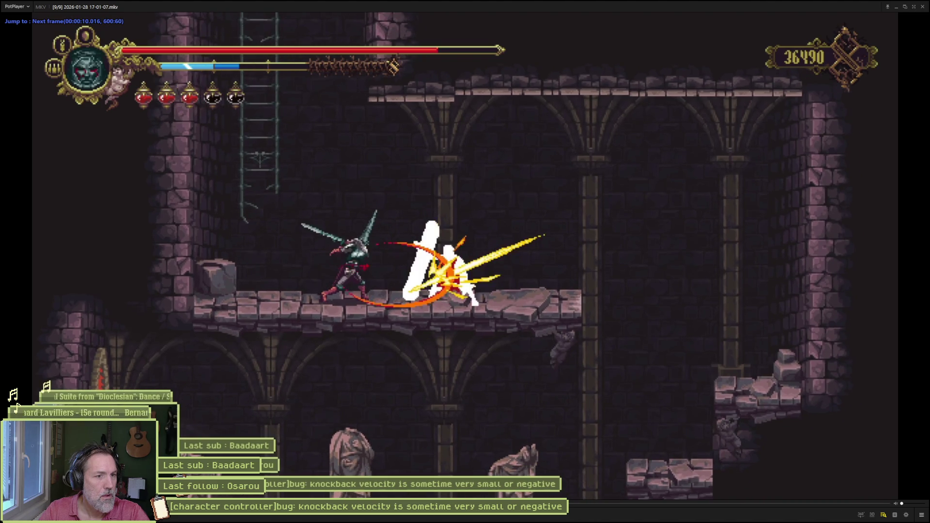
key(f)
key(f)
key(f)
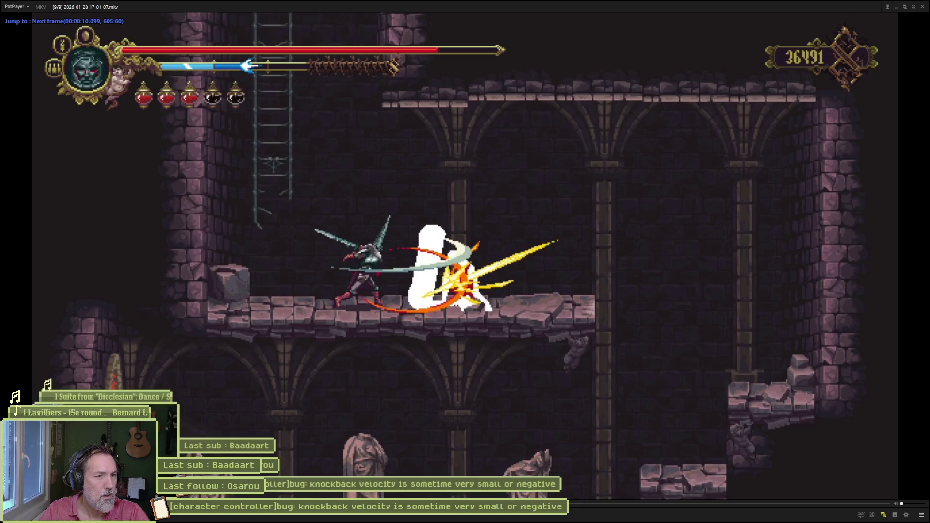
key(f)
key(f)
key(f)
key(f)
key(f)
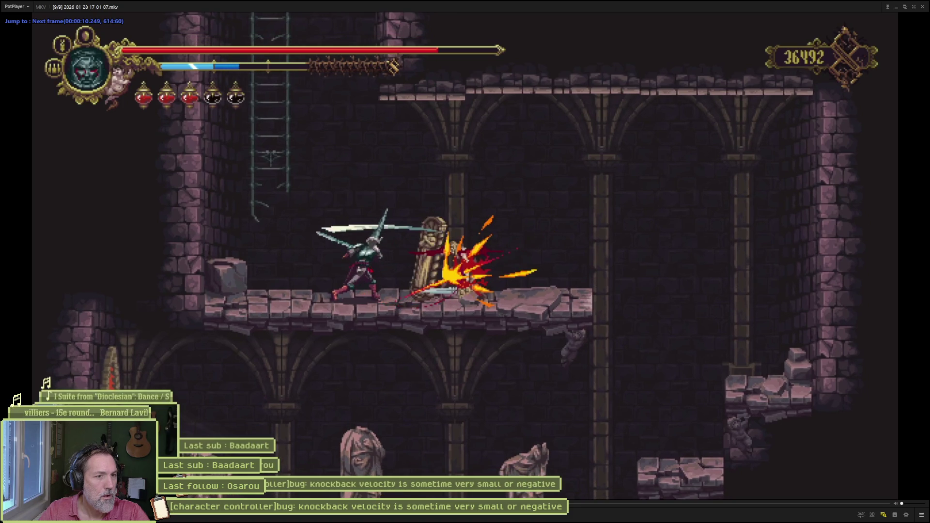
key(f)
key(f)
key(f)
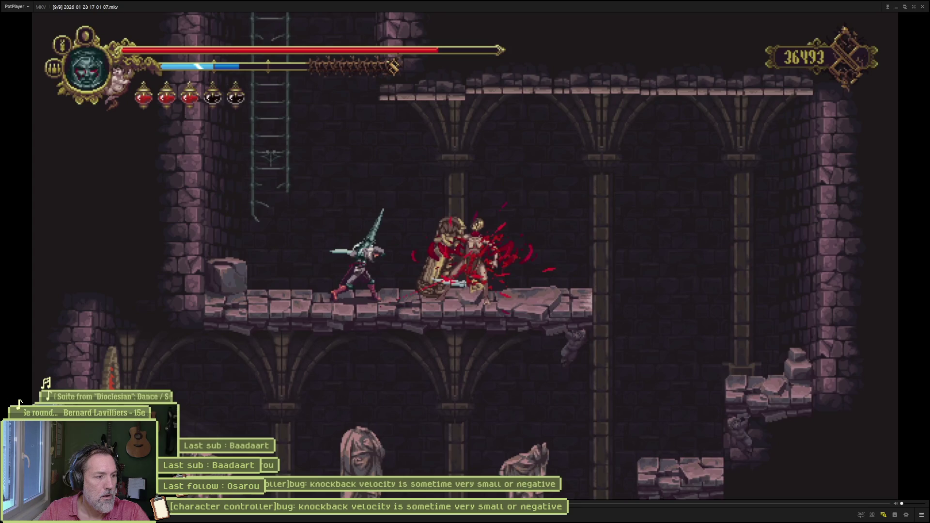
key(d)
key(d)
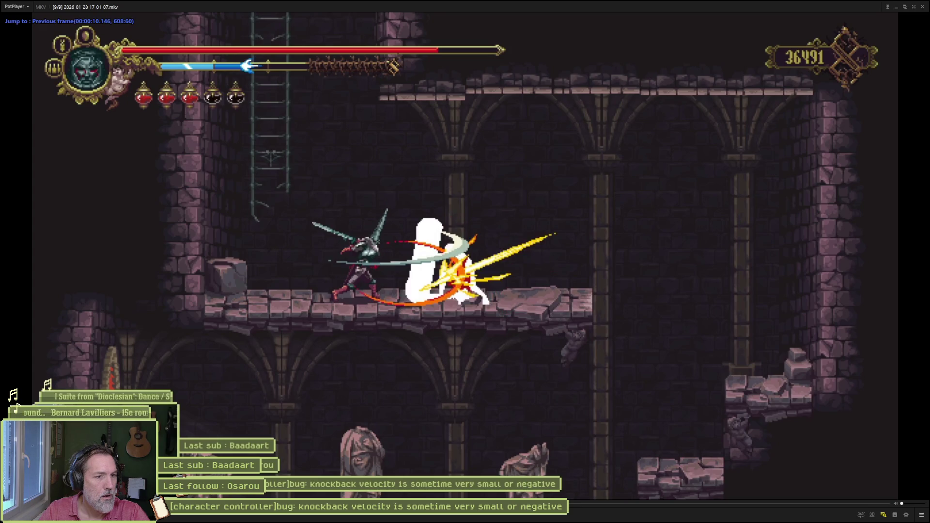
key(d)
key(d)
key(d)
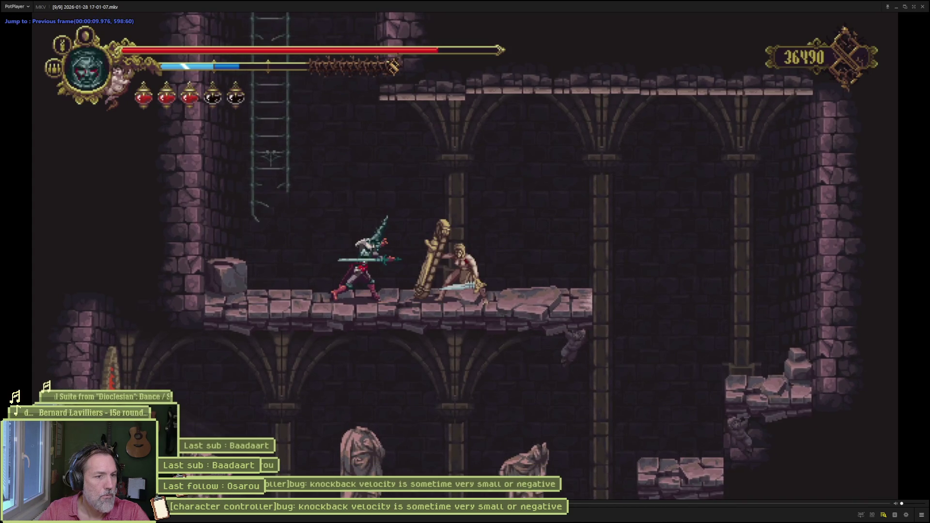
key(f)
key(f)
key(f)
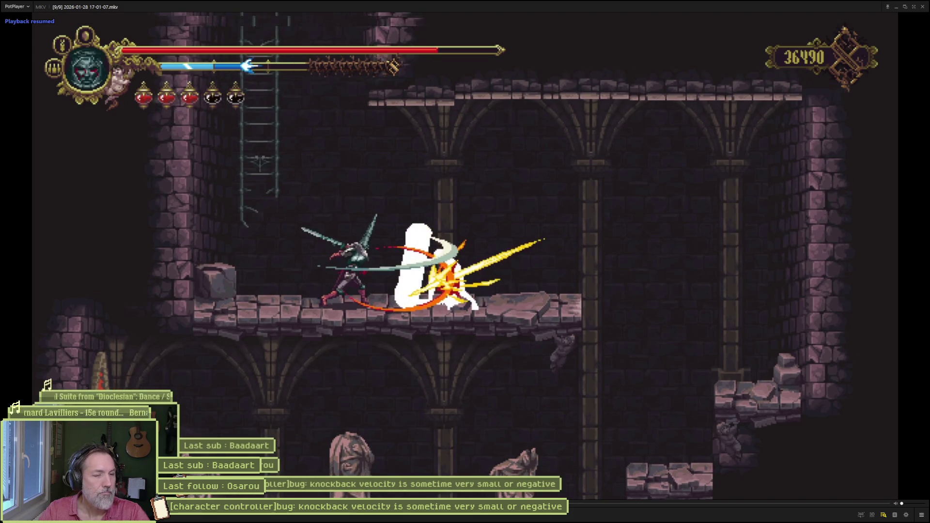
key(space)
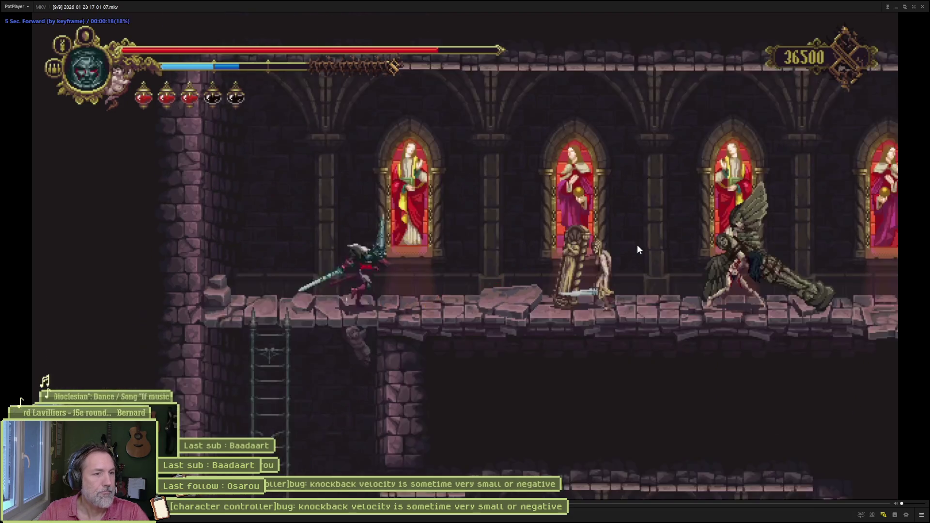
Pause at the next fight and step frames through the hit, recoil and follow-up strike, then resume.
key(space)
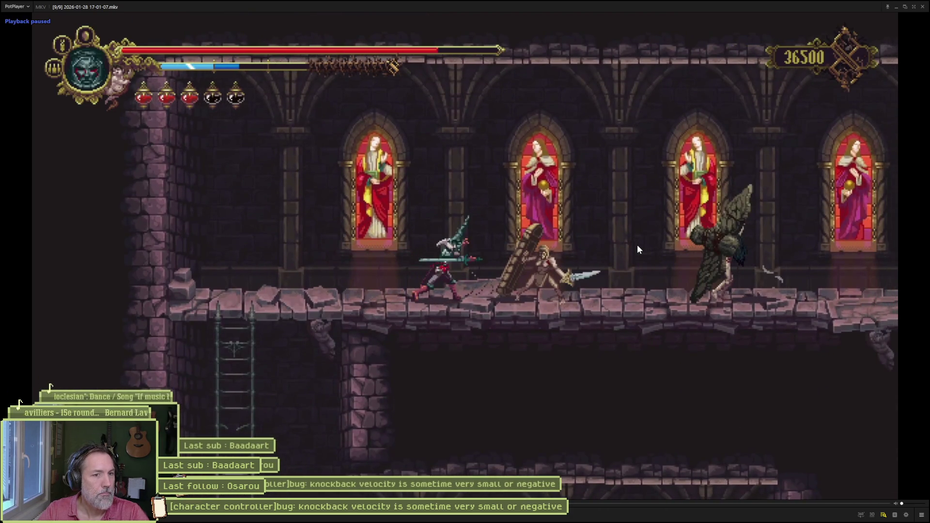
key(f)
key(d)
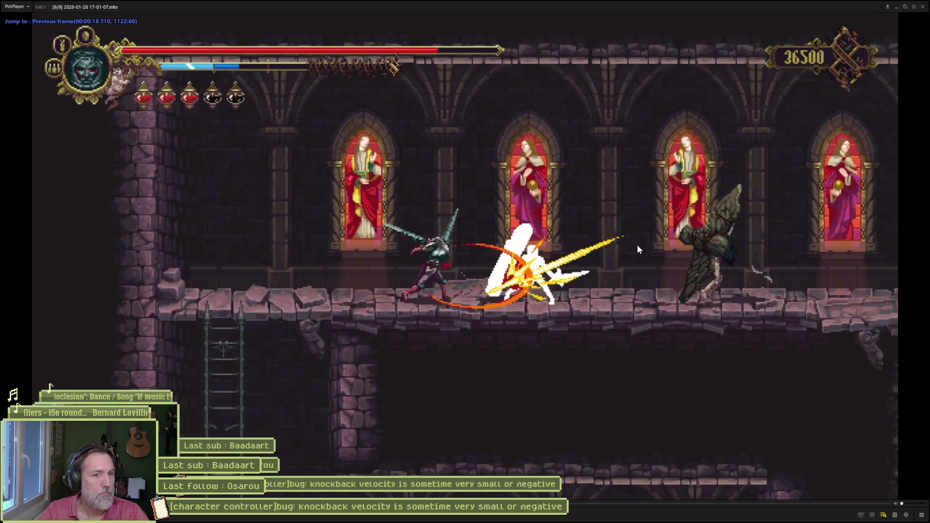
key(f)
key(f)
key(f)
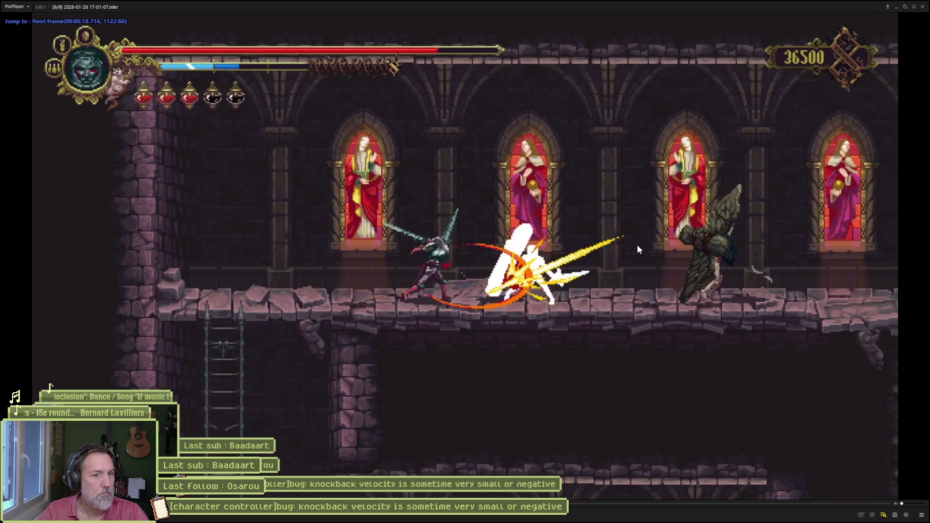
key(f)
key(f)
key(f)
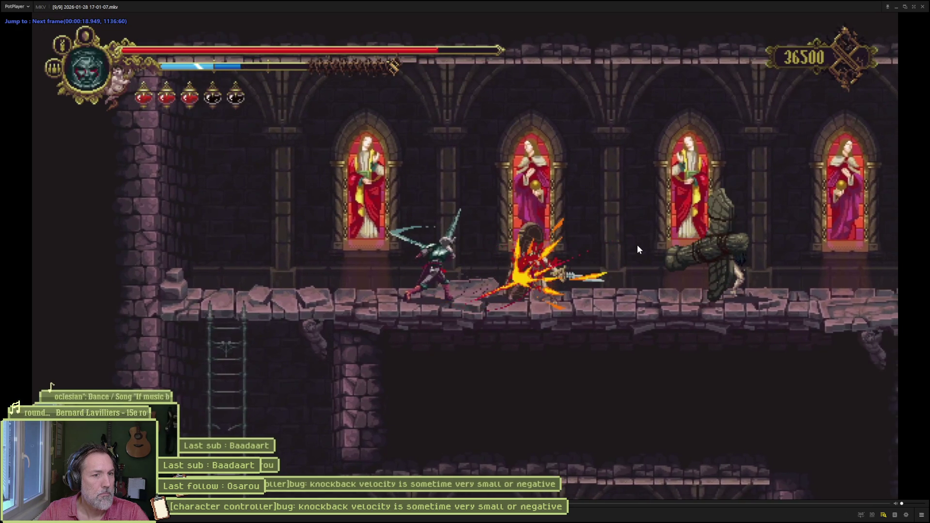
key(f)
key(f)
key(f)
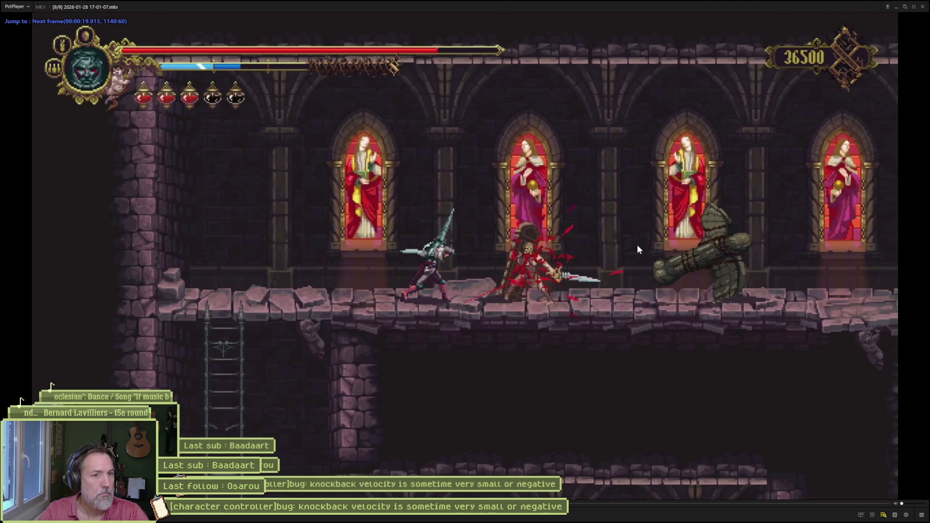
key(f)
key(f)
key(f)
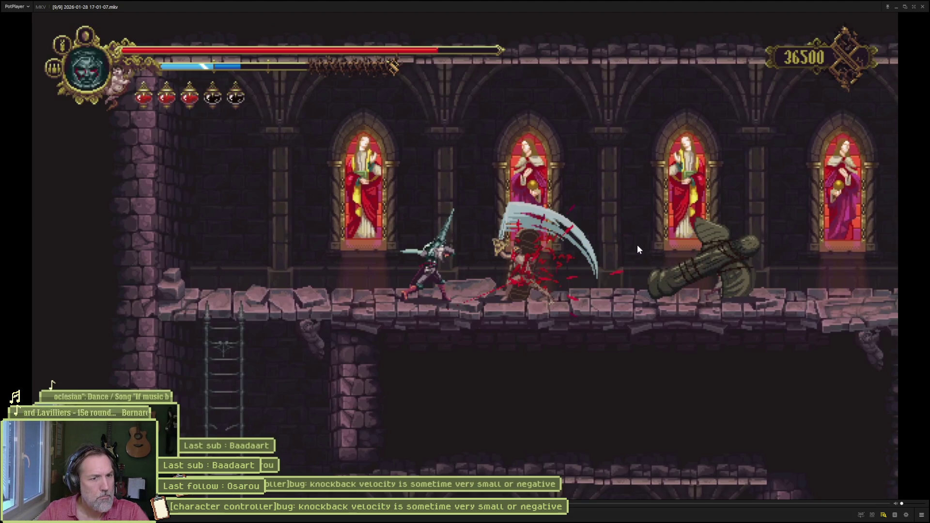
key(f)
key(f)
key(f)
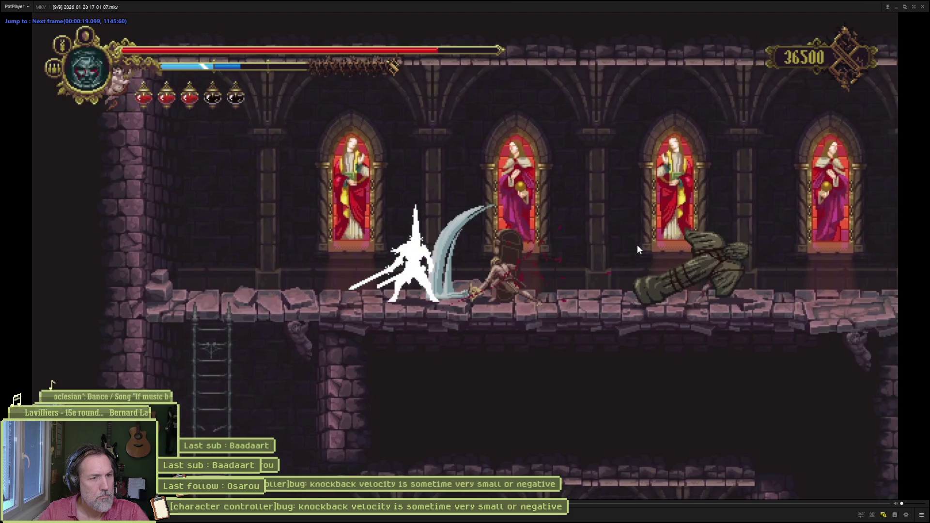
key(f)
key(f)
key(f)
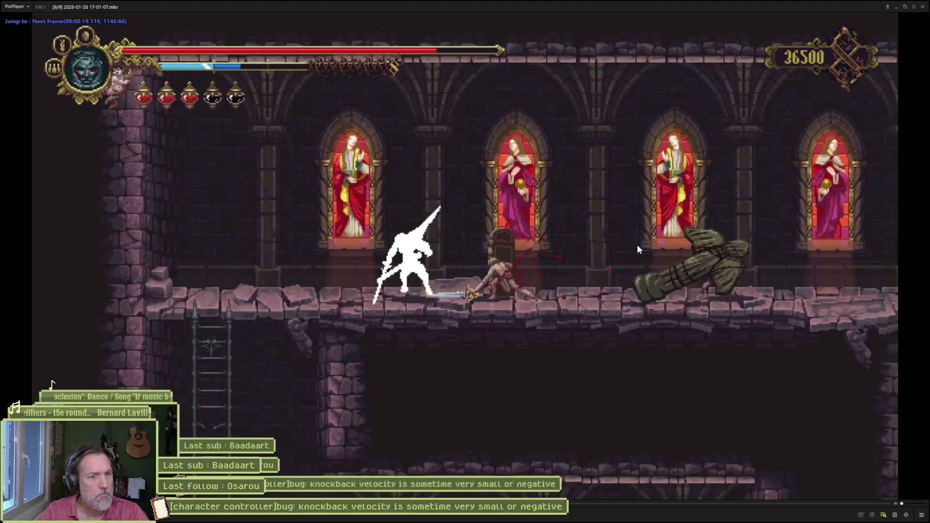
key(space)
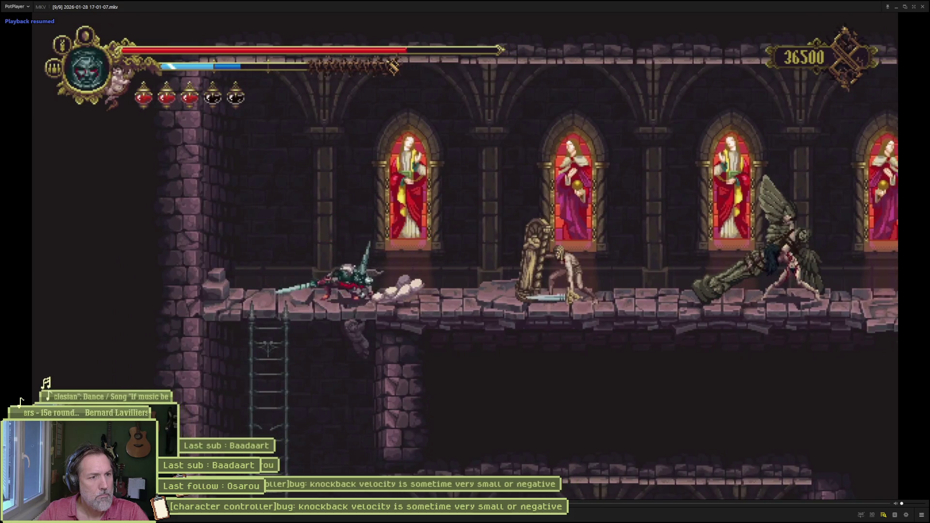
Pause at the next hit and step frames through the enemy's knockback before resuming.
key(space)
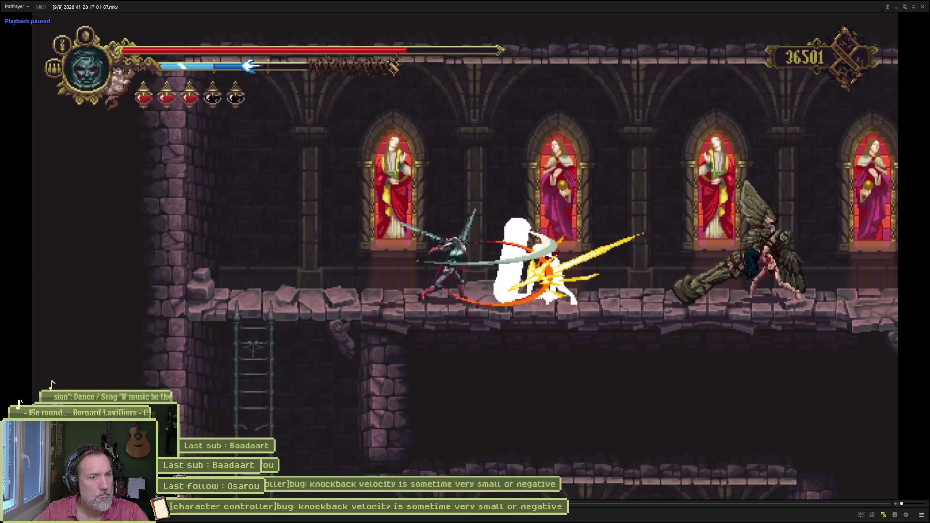
key(d)
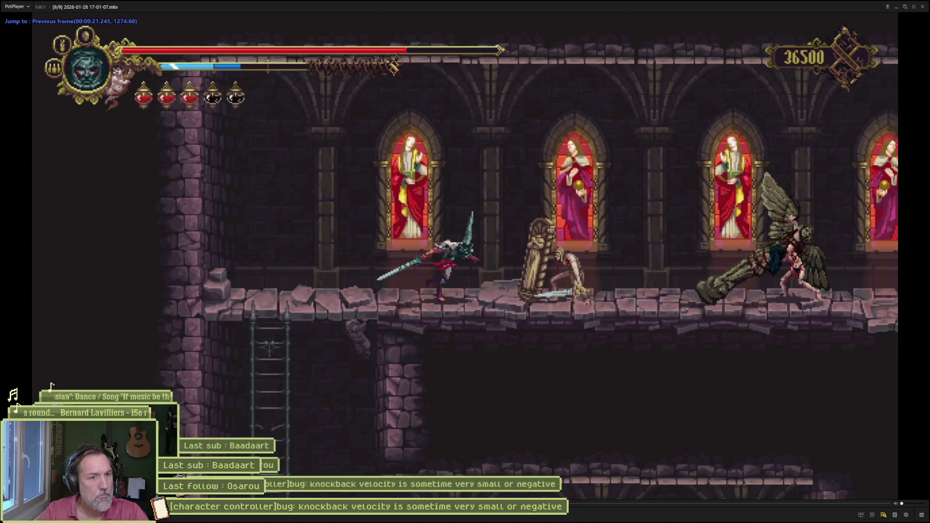
key(f)
key(f)
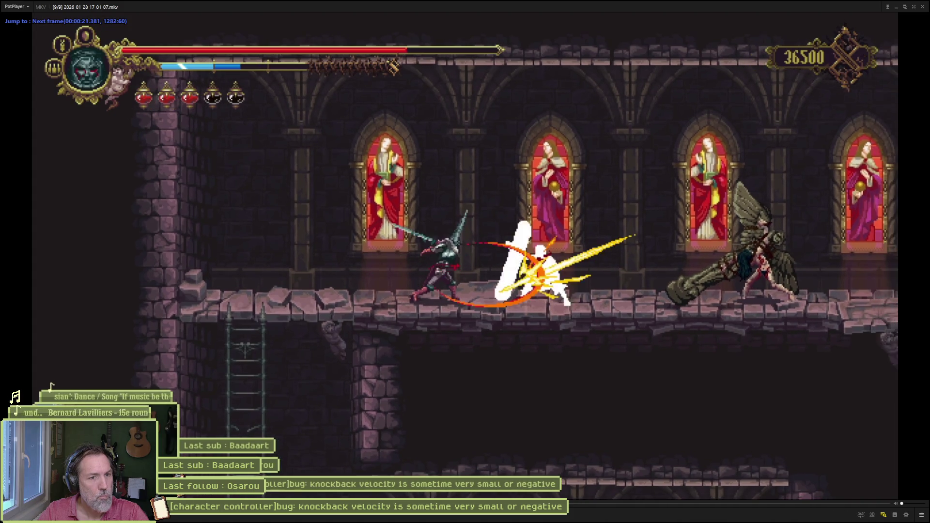
key(f)
key(f)
key(f)
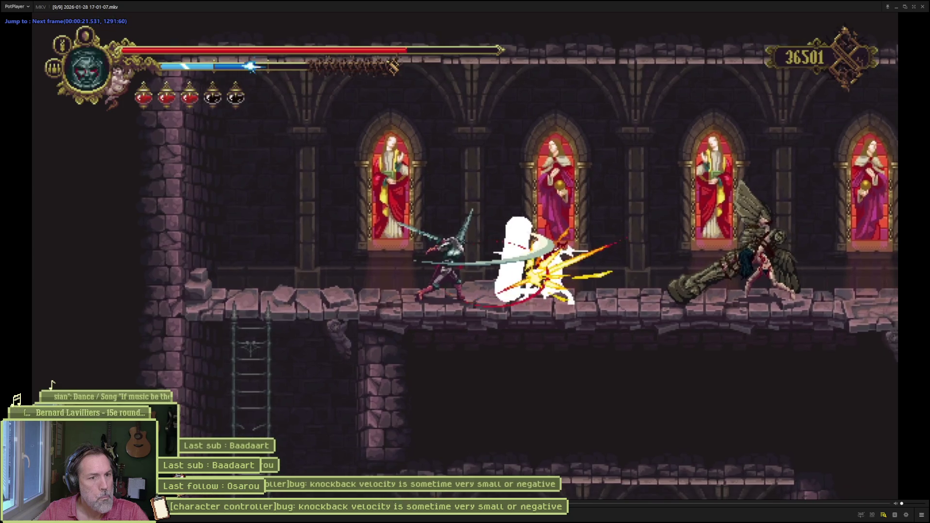
key(f)
key(f)
key(f)
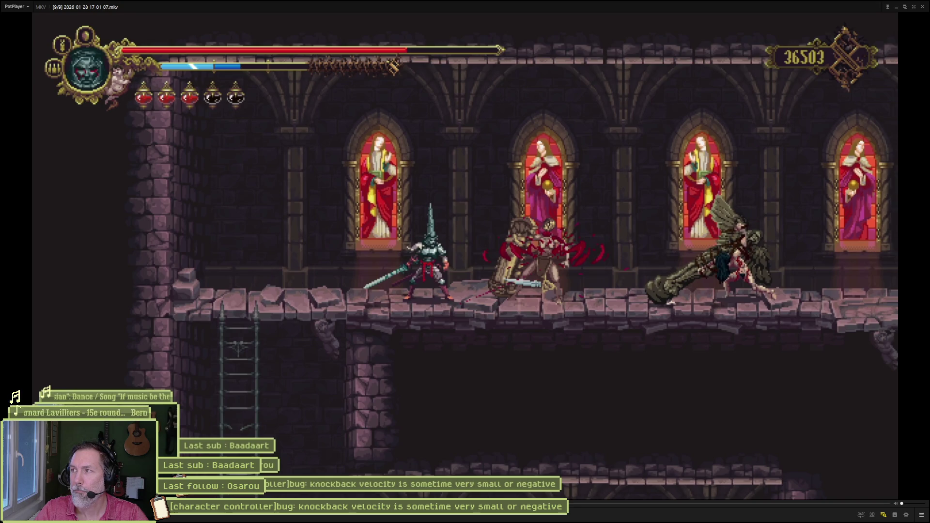
click(614, 272)
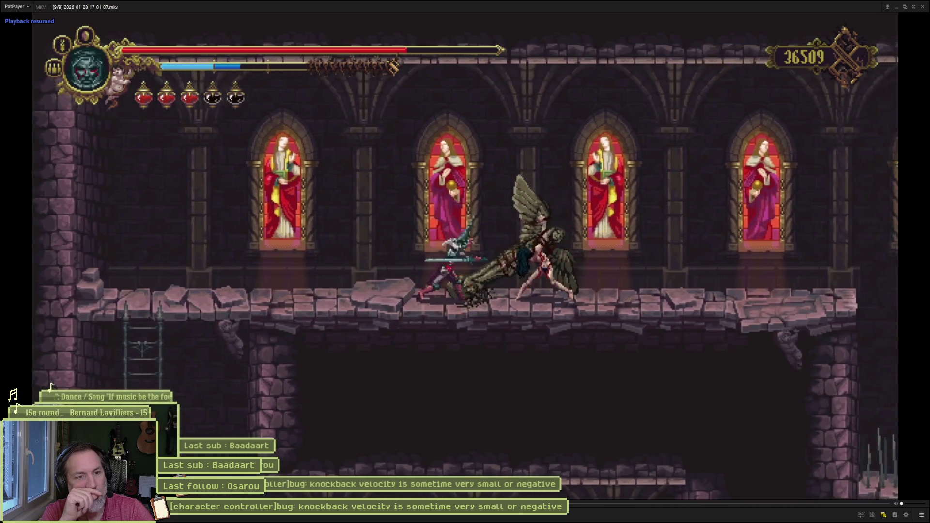
click(615, 276)
click(615, 275)
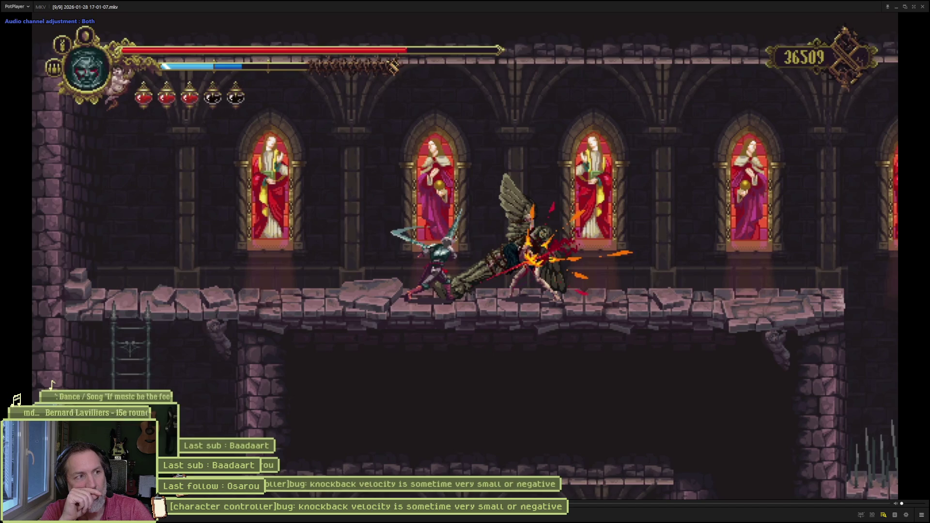
key(space)
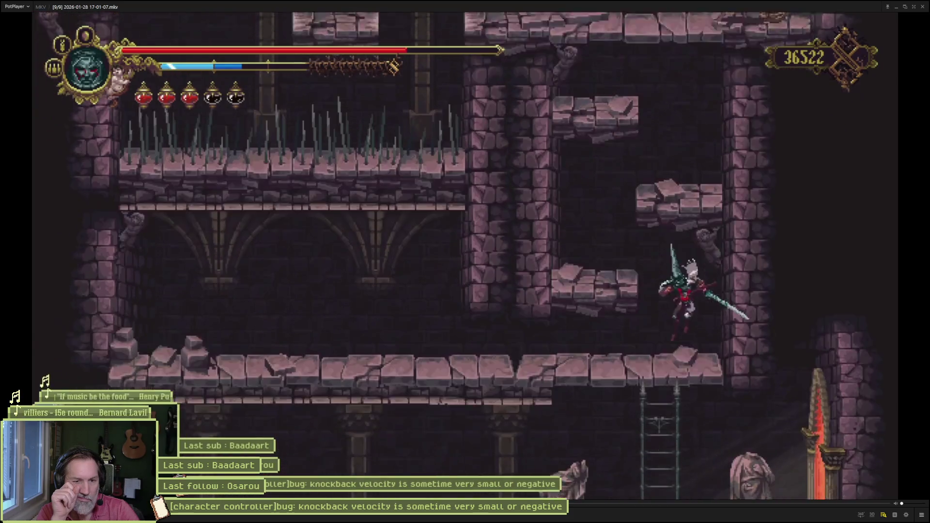
key(Right)
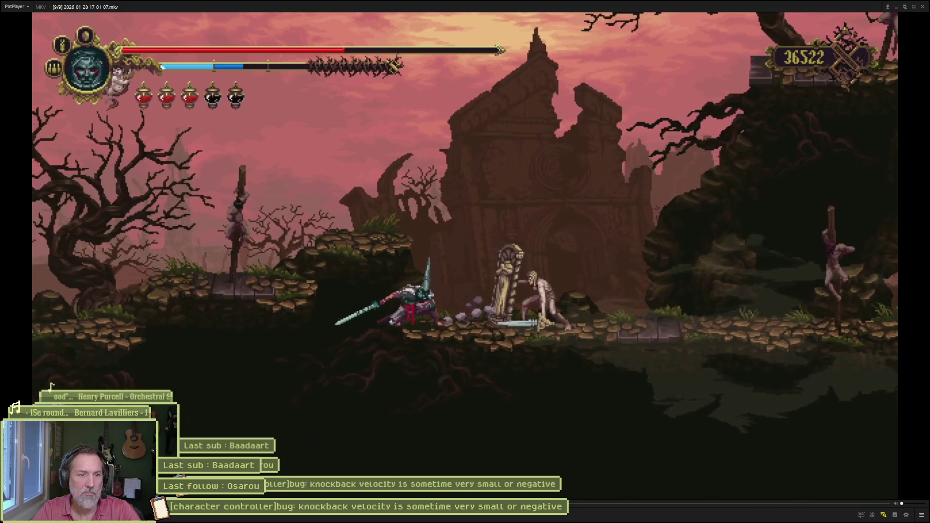
Seek the footage via the seekbar from about 0:58 to roughly 1:08.
right_click(615, 274)
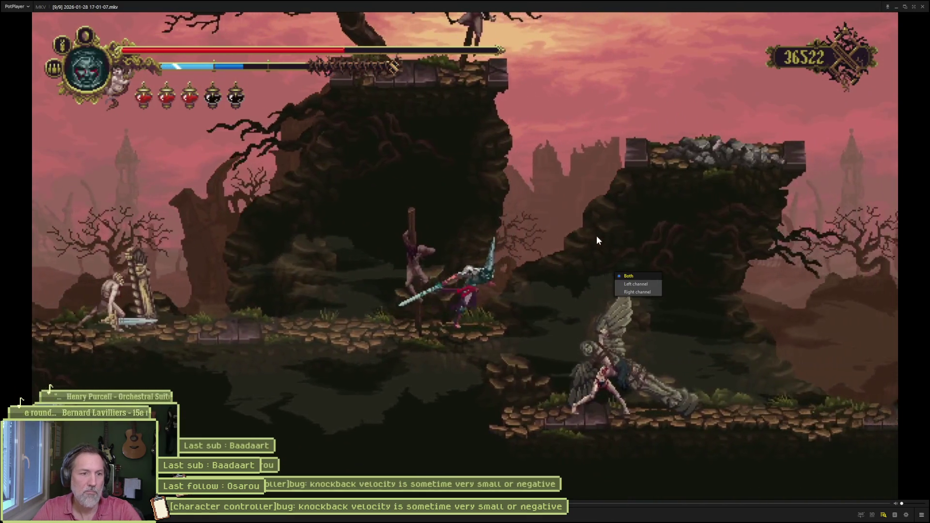
click(597, 235)
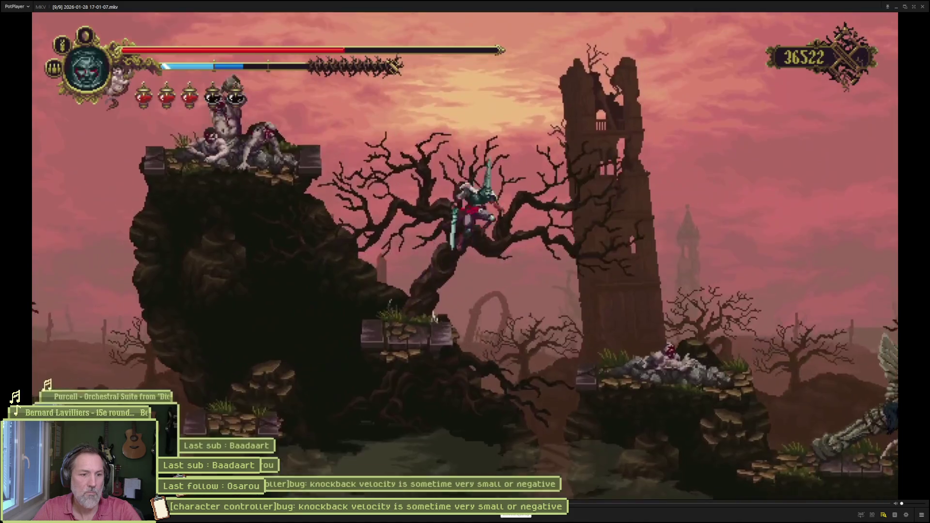
key(Left)
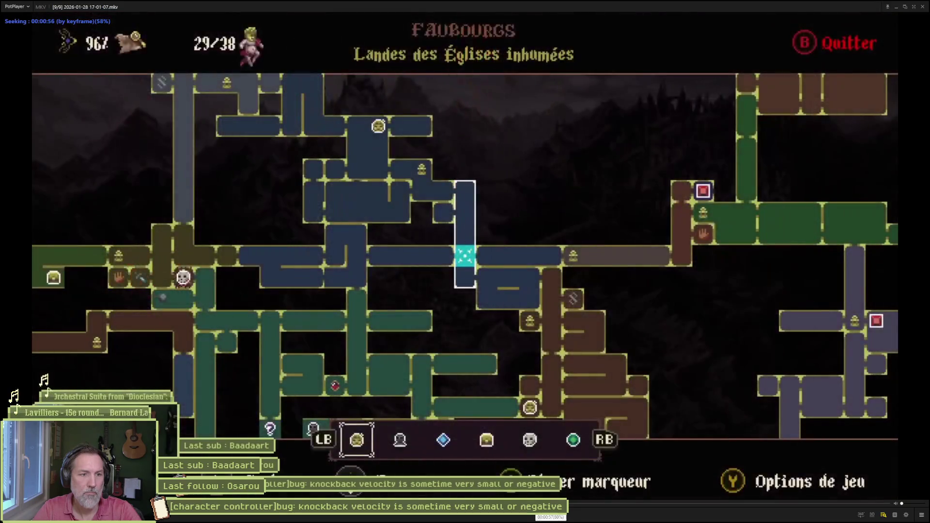
click(564, 504)
mouse_move(562, 504)
mouse_down()
mouse_move(781, 505)
mouse_move(339, 504)
mouse_up()
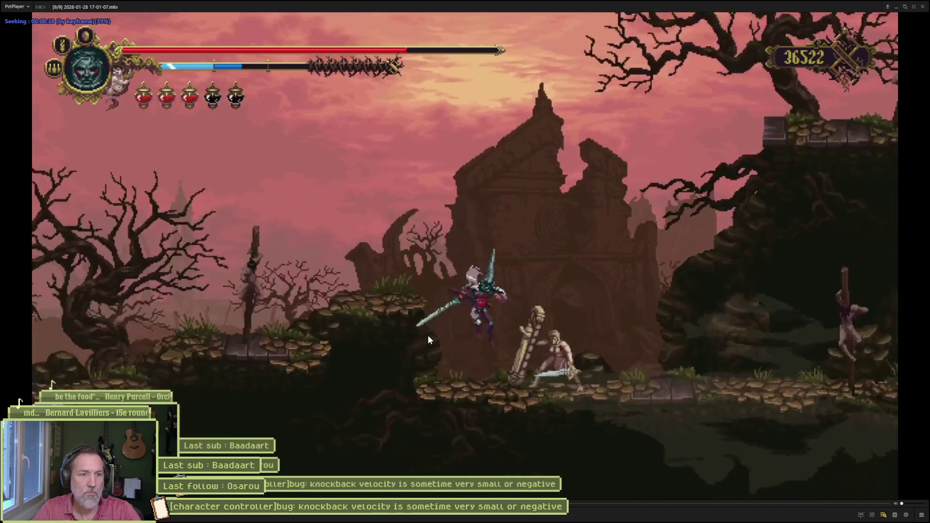
Pause and step forward frame by frame to where the knight gets hit.
key(space)
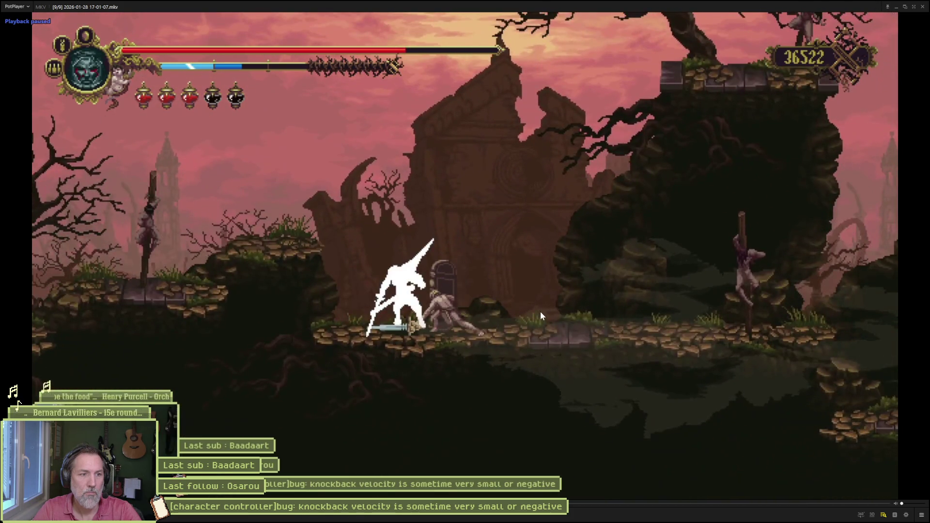
key(f)
key(f)
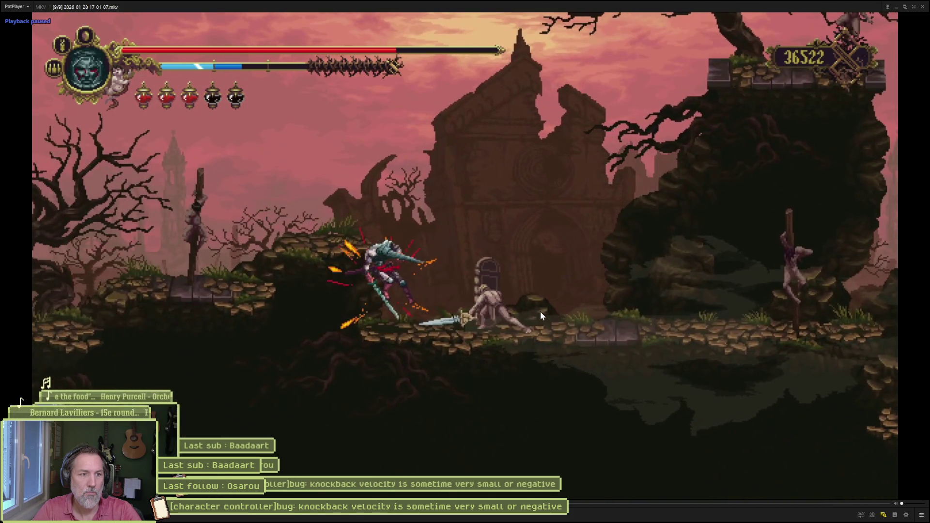
key(f)
key(f)
key(f)
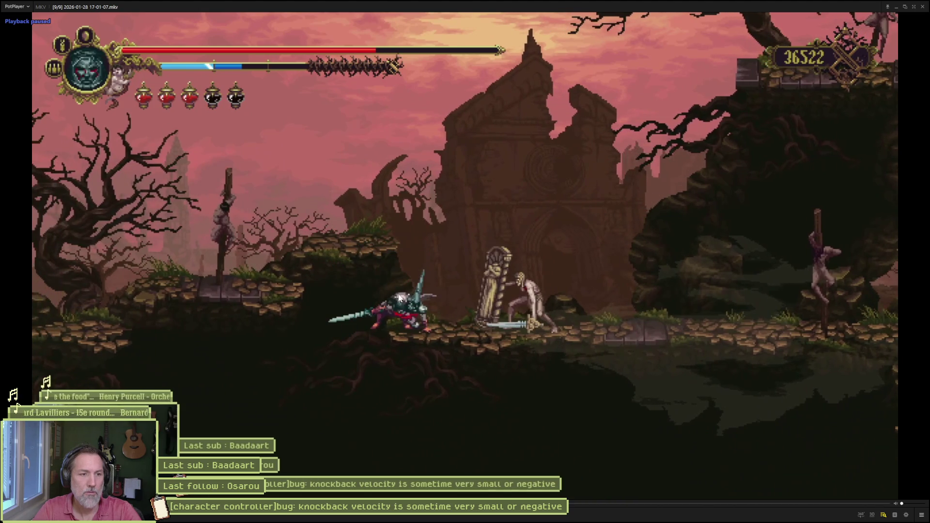
key(f)
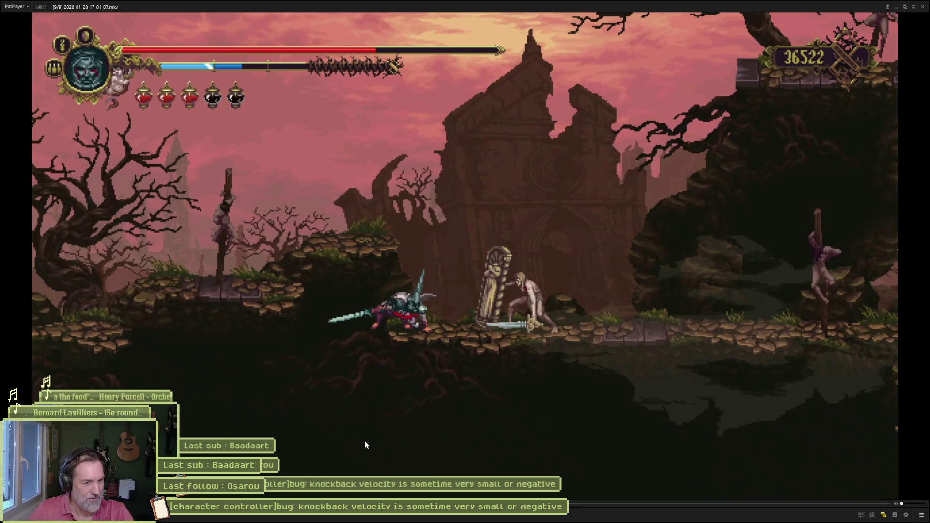
key(f)
Step forward and back frame by frame through the knight's attack animation in the clash.
key(f)
key(f)
key(f)
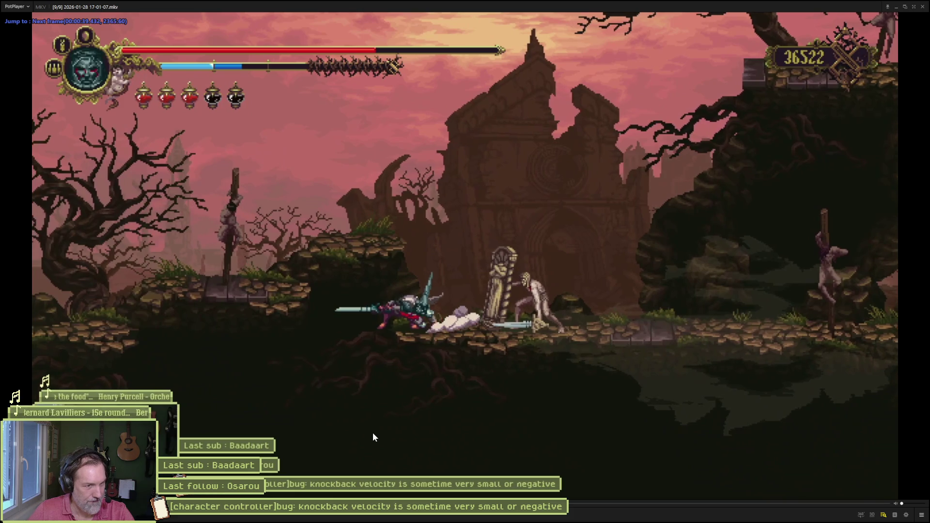
key(f)
key(f)
key(f)
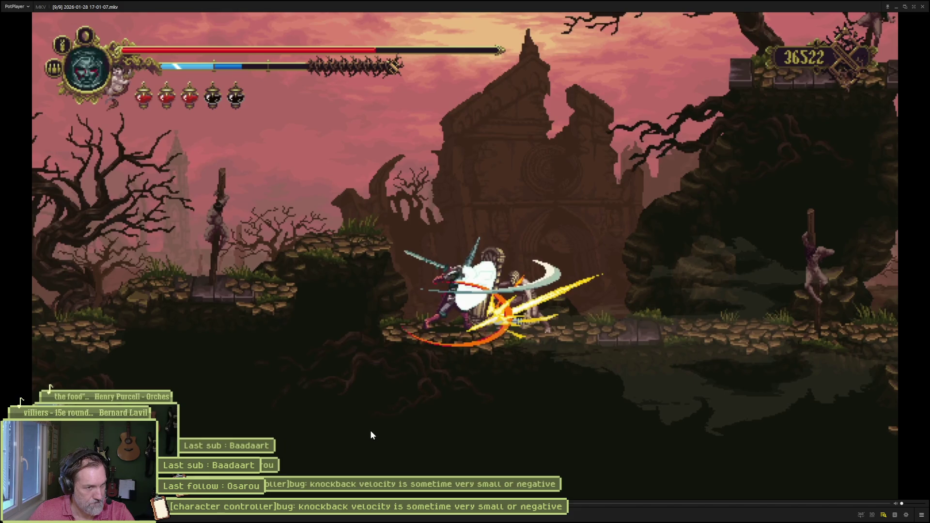
key(f)
key(f)
key(f)
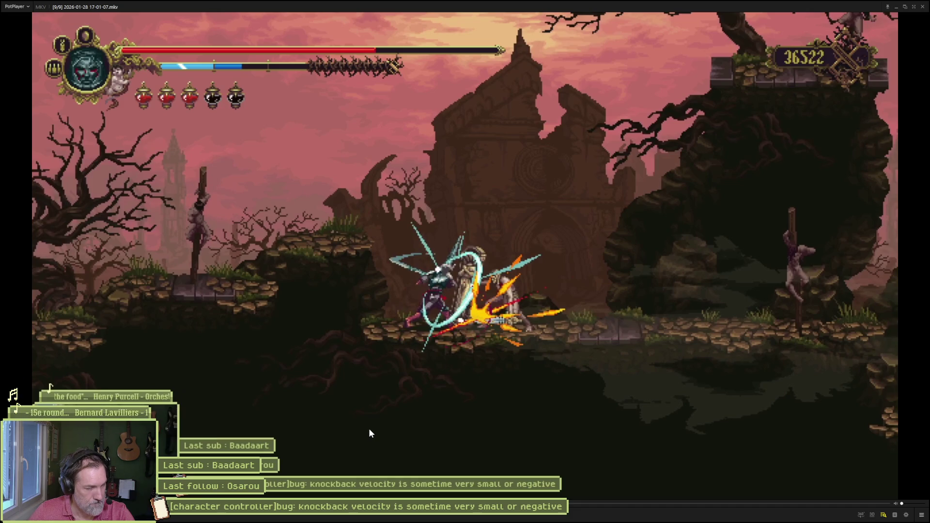
key(f)
key(f)
key(f)
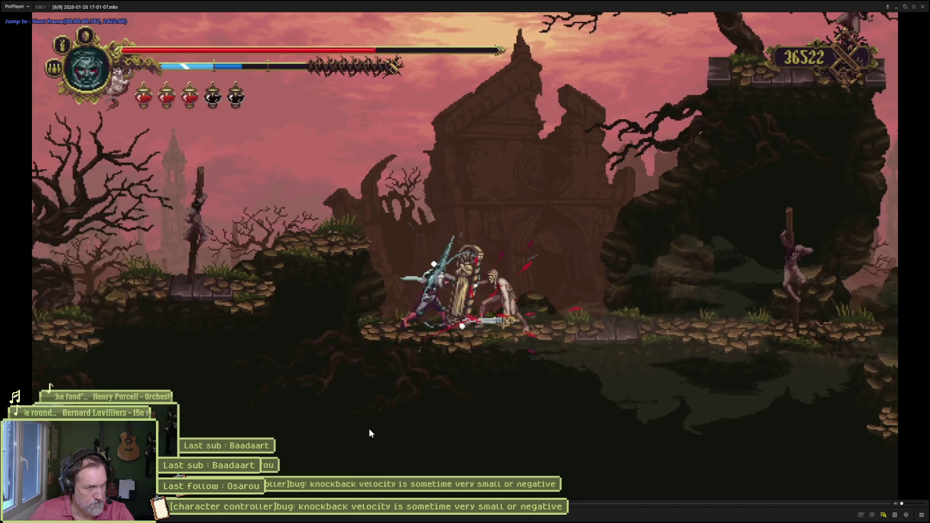
key(f)
key(f)
key(f)
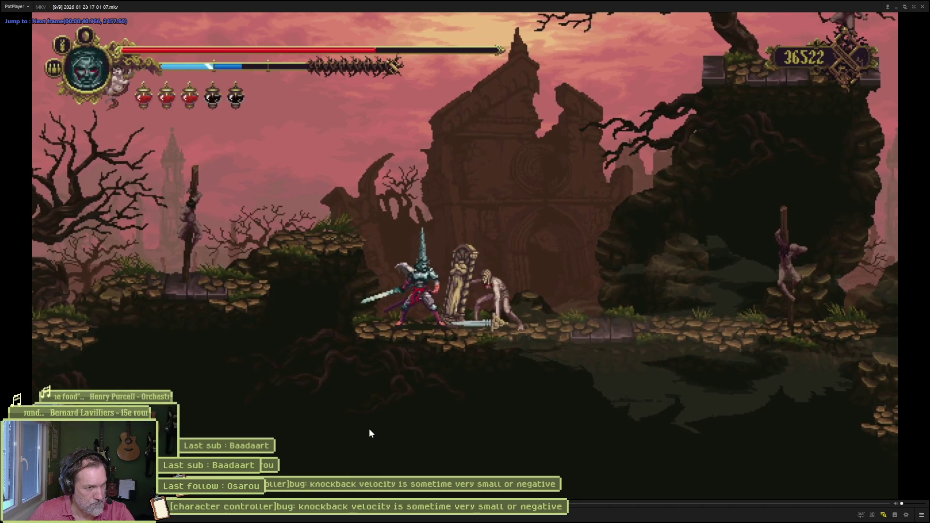
key(f)
key(f)
key(f)
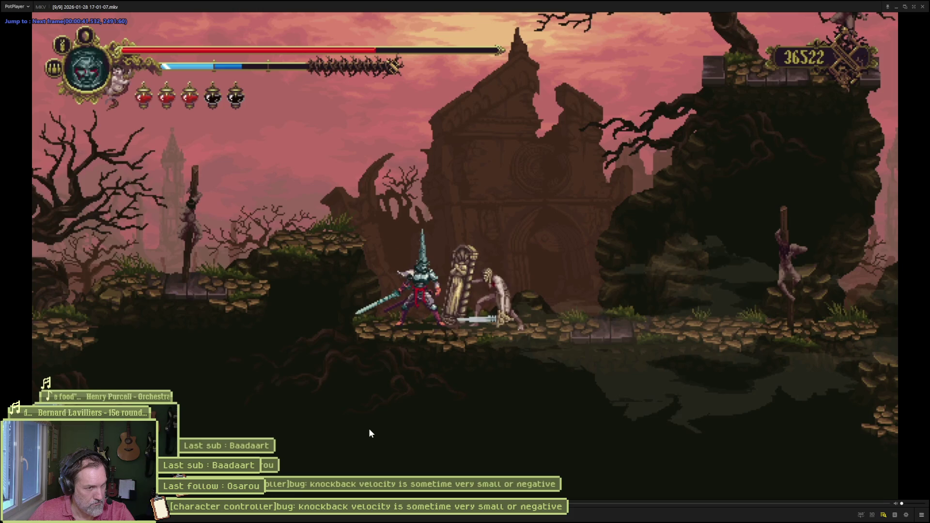
key(d)
key(d)
key(d)
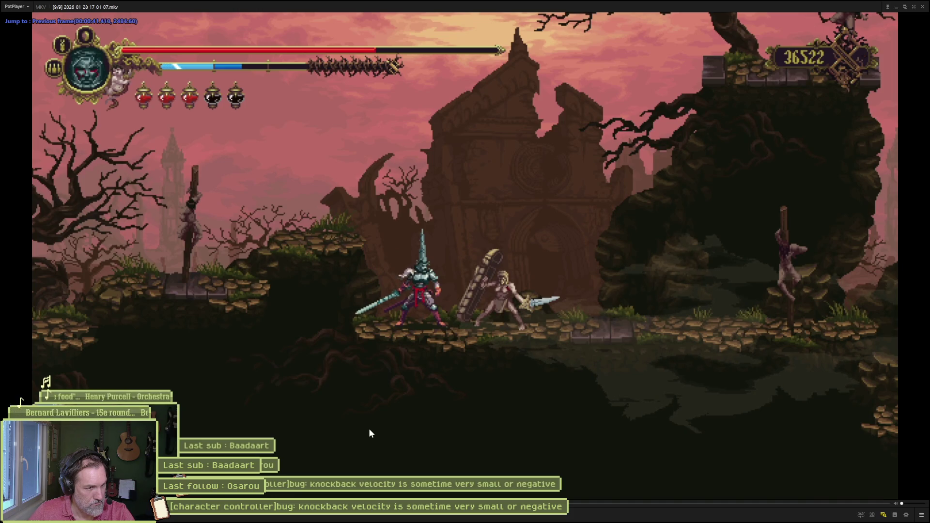
key(d)
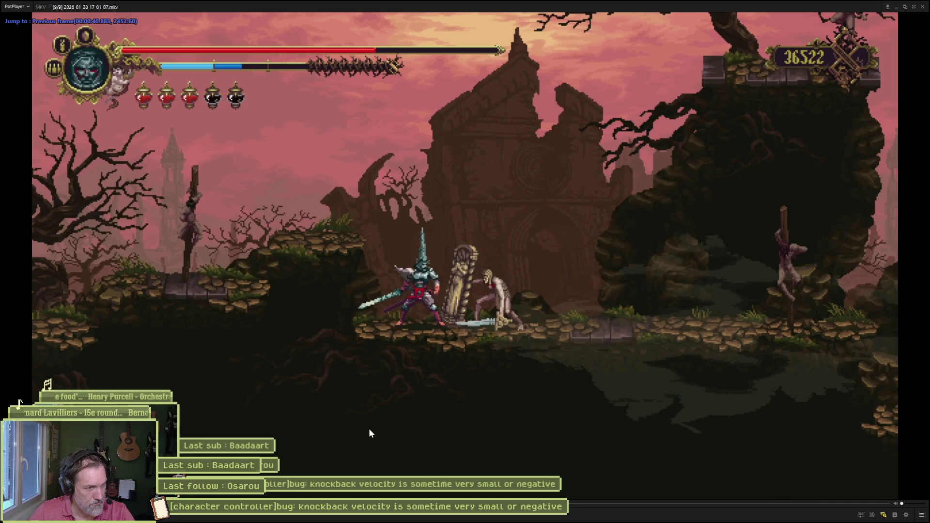
key(d)
key(d)
key(d)
key(d)
key(d)
key(d)
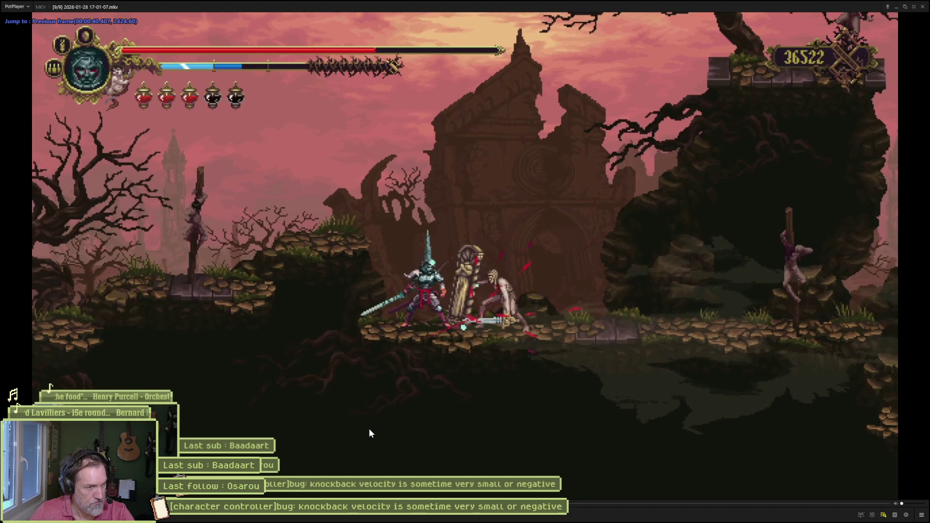
key(f)
key(f)
key(f)
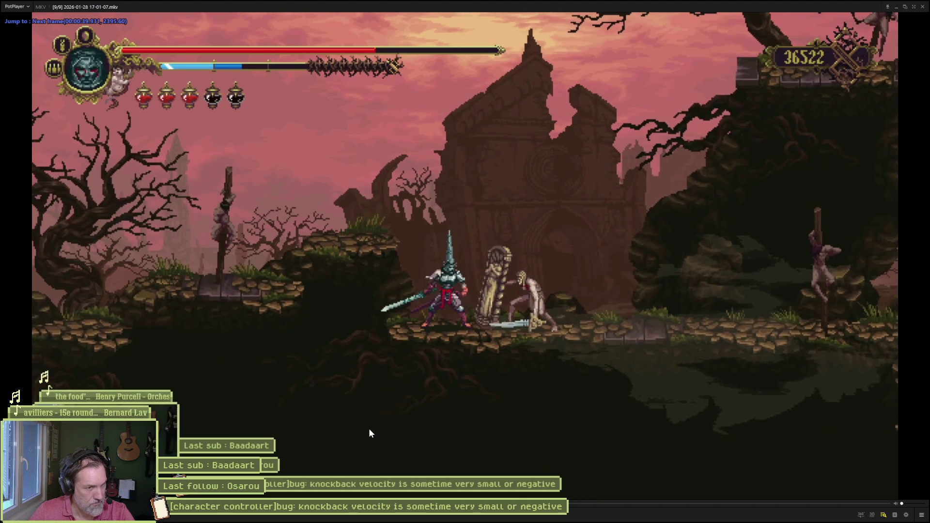
key(f)
key(f)
key(f)
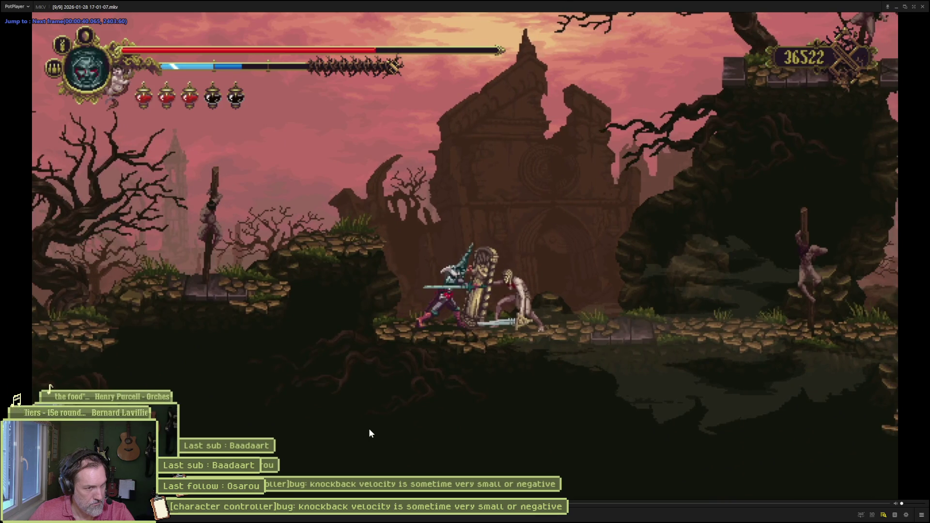
Compare frames 2402 to 2404 back and forth, then advance nine frames into the attack.
key(d)
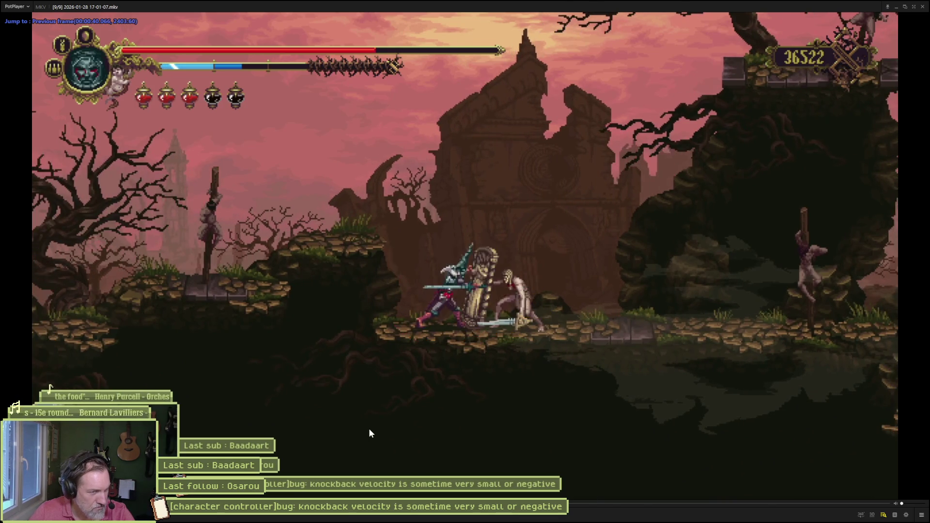
key(f)
key(d)
key(f)
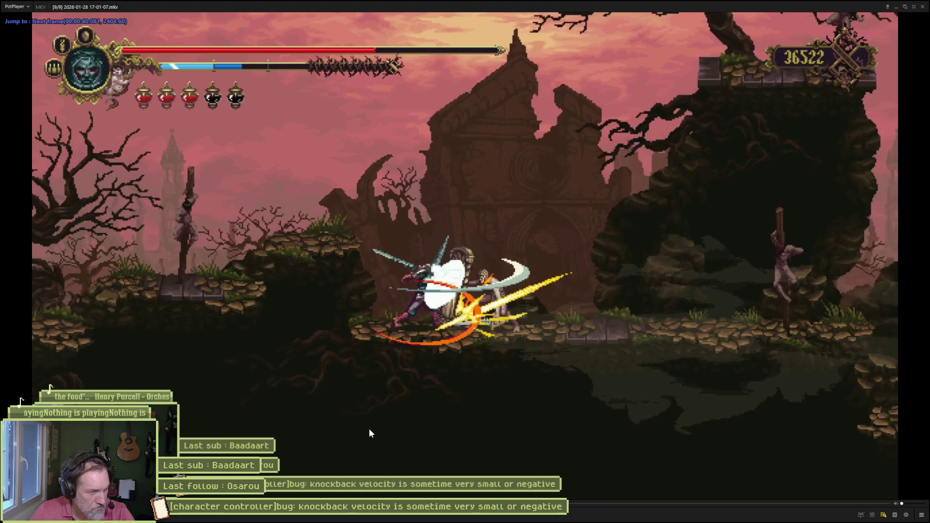
key(d)
key(d)
key(d)
key(f)
key(f)
key(f)
key(f)
key(f)
key(f)
key(f)
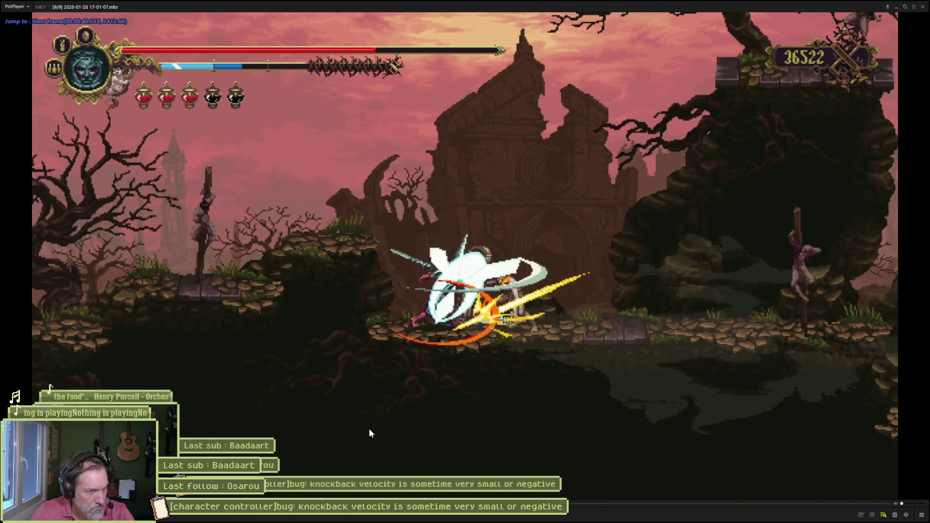
key(f)
key(f)
key(f)
Toggle between frames 2422 and 2423 repeatedly to compare the hit.
key(f)
key(f)
key(f)
key(d)
key(d)
key(f)
key(d)
key(f)
key(d)
key(f)
key(d)
key(f)
Step through frames 2419 to 2424, resume playback, and pause at the hit flash.
key(d)
key(f)
key(d)
key(d)
key(d)
key(f)
key(d)
key(f)
key(f)
key(f)
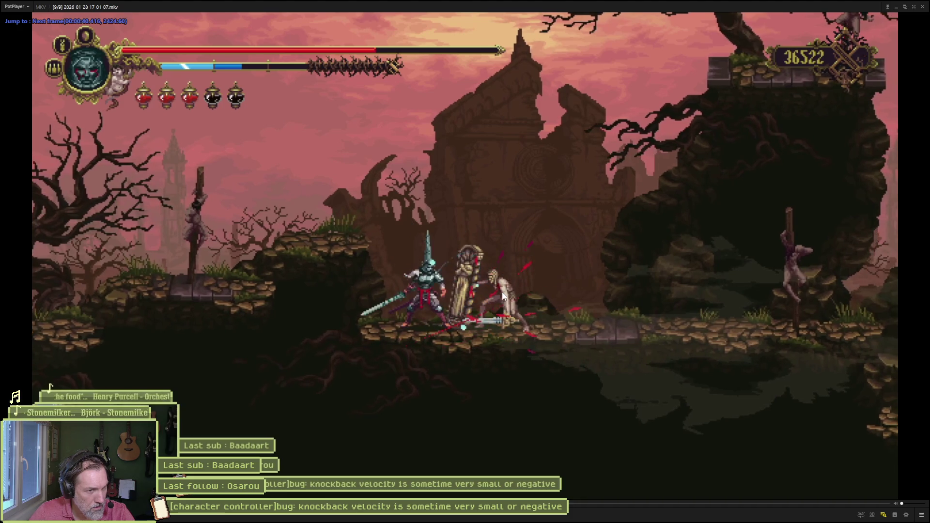
key(f)
key(f)
key(f)
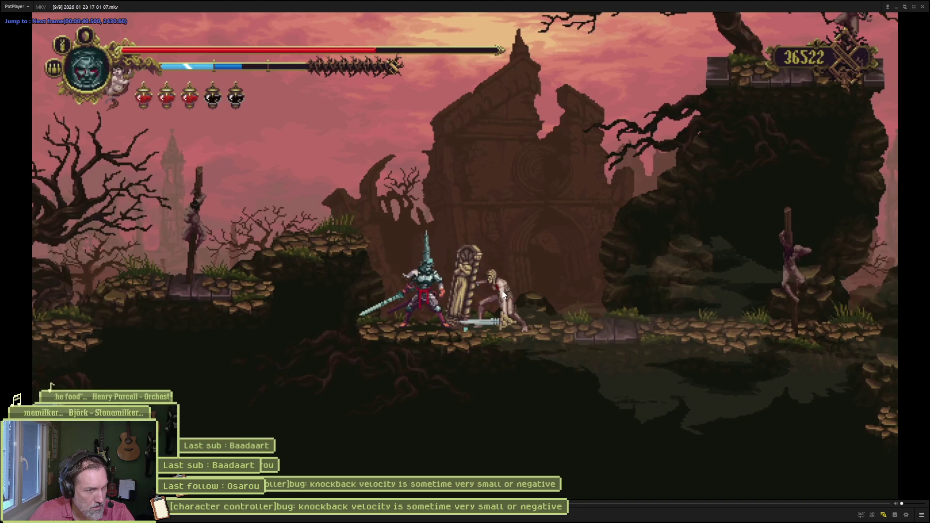
key(d)
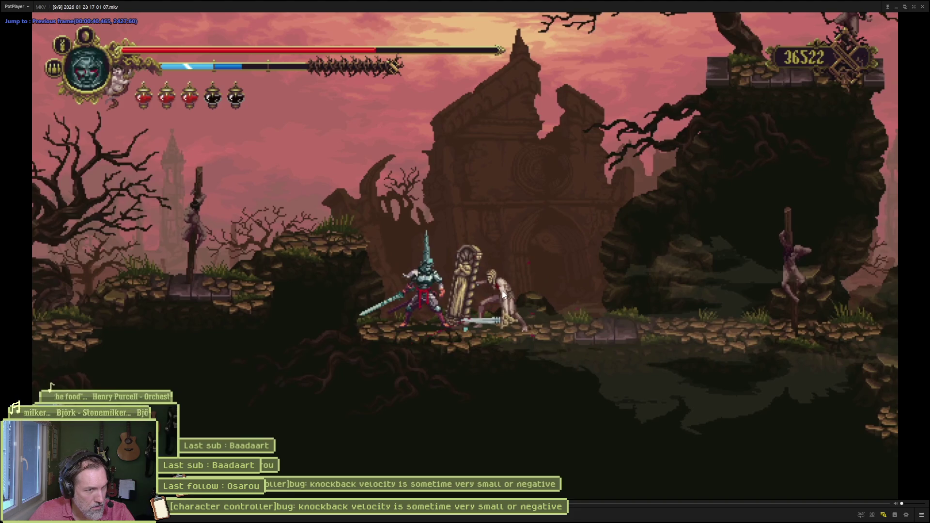
key(f)
key(f)
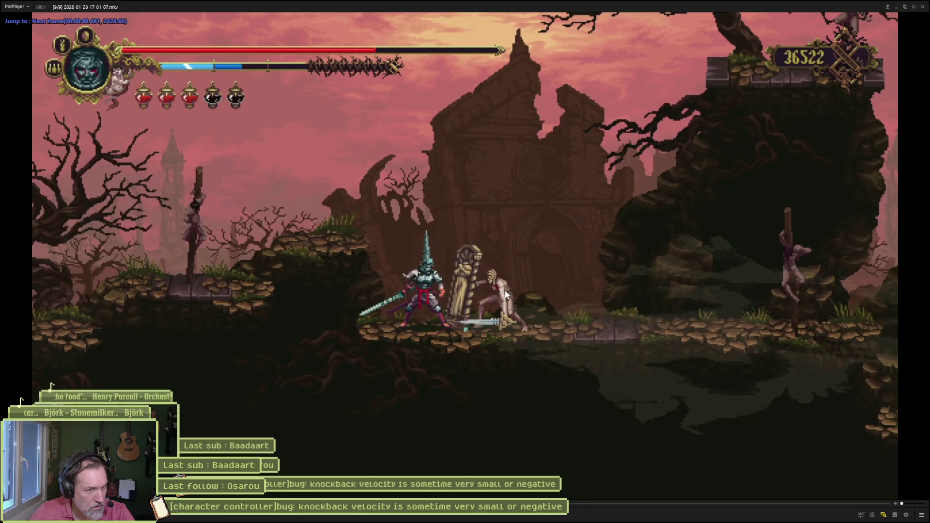
key(f)
key(f)
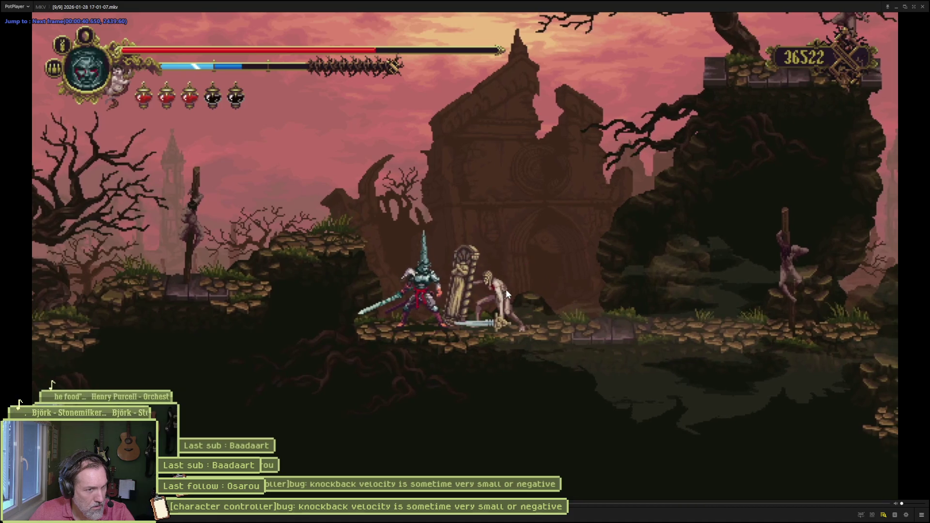
key(space)
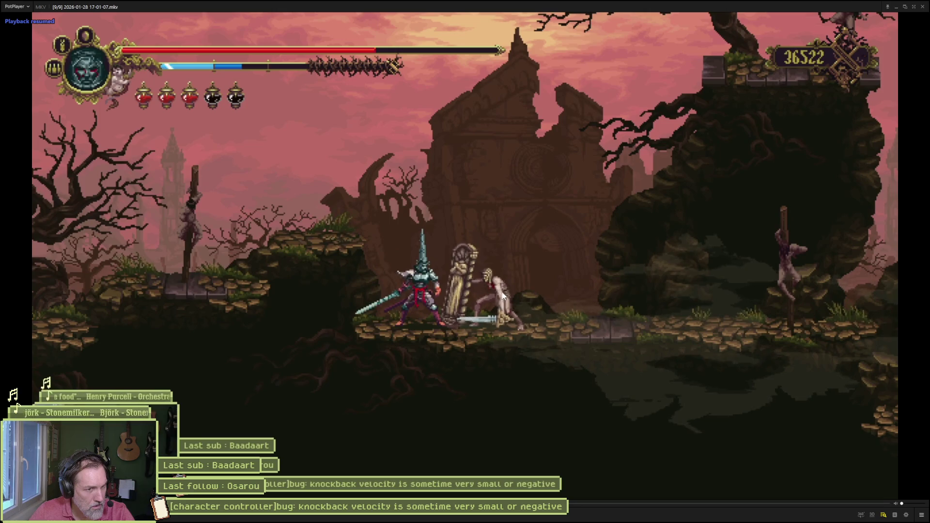
key(space)
key(space)
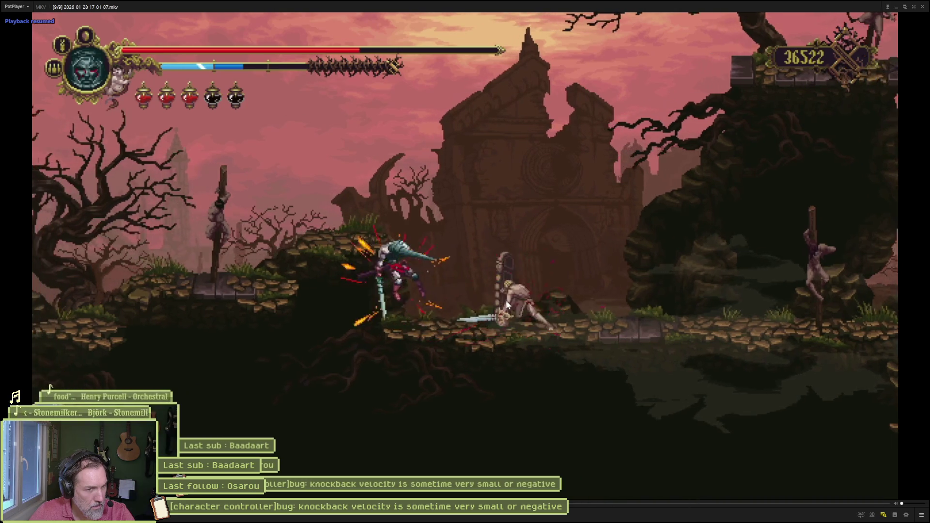